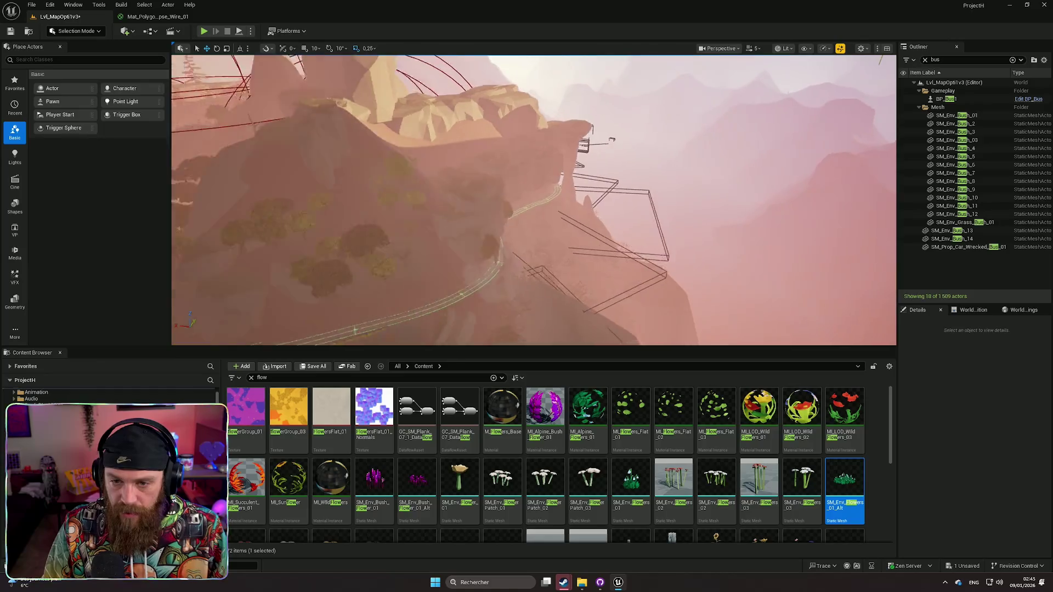
# Step: Change the Outliner search from 'bus' to 'dire' and select the DirectionalLight actor
pyautogui.doubleClick(942, 58)
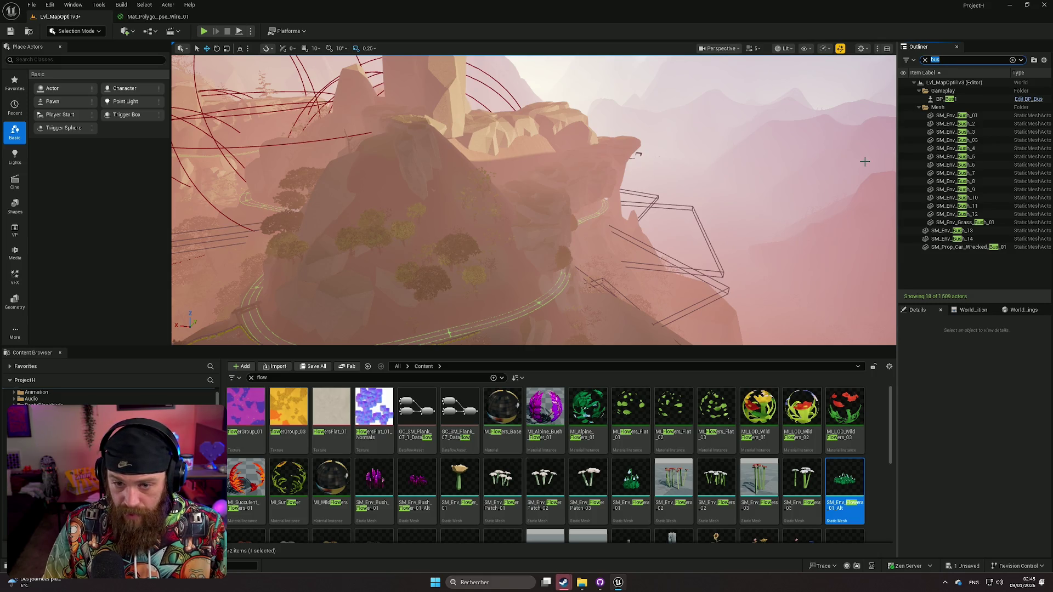
pyautogui.write('s')
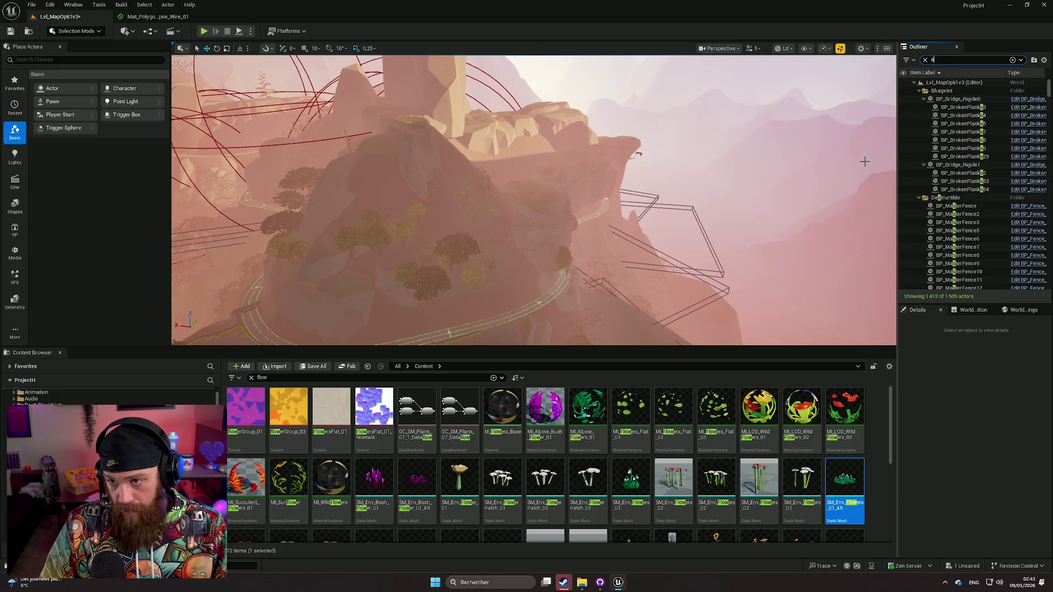
pyautogui.write('un')
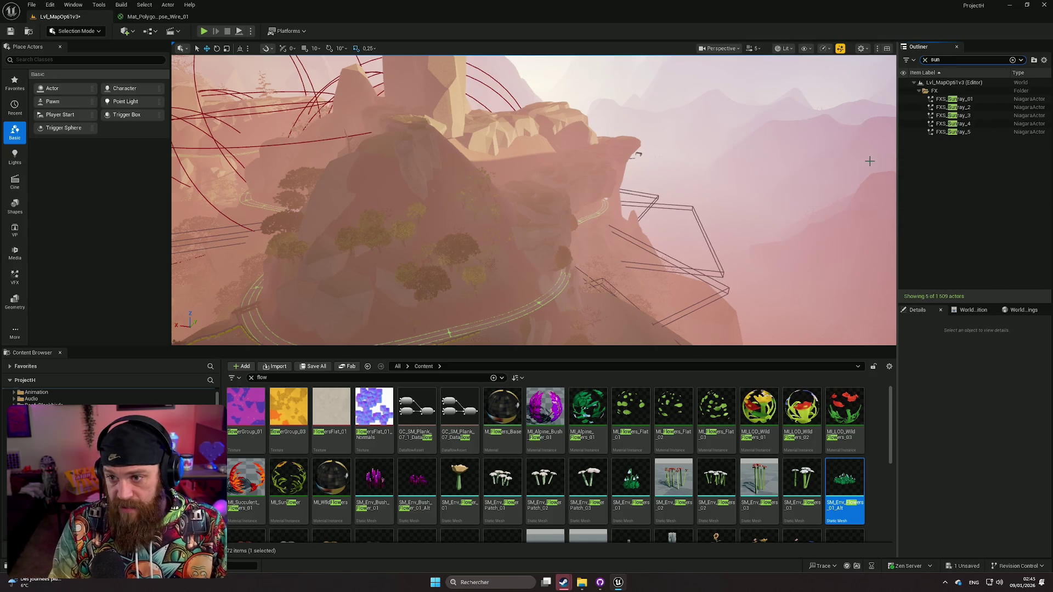
pyautogui.press('BackSpace')
pyautogui.press('BackSpace')
pyautogui.press('BackSpace')
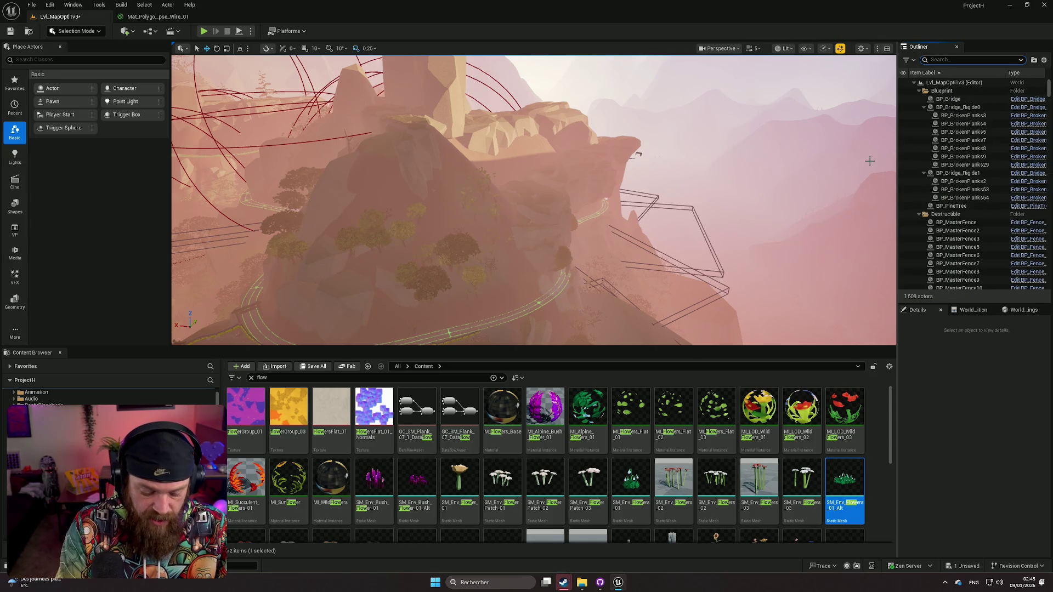
pyautogui.write('dire')
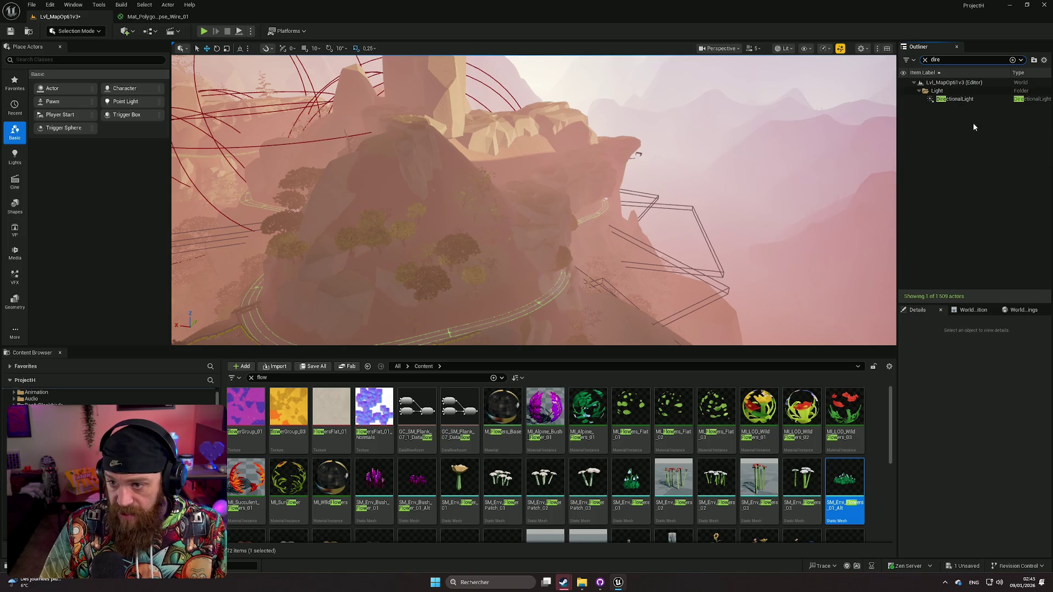
pyautogui.click(955, 99)
# Step: Focus the viewport on the DirectionalLight and zoom in close to it near the tunnel path
pyautogui.doubleClick(955, 99)
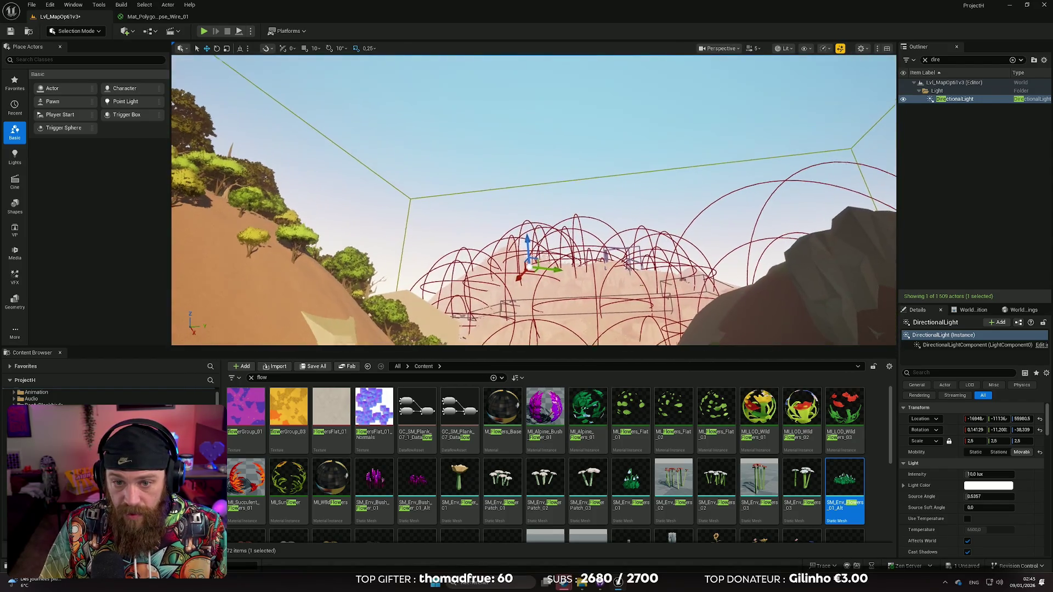
pyautogui.doubleClick(982, 100)
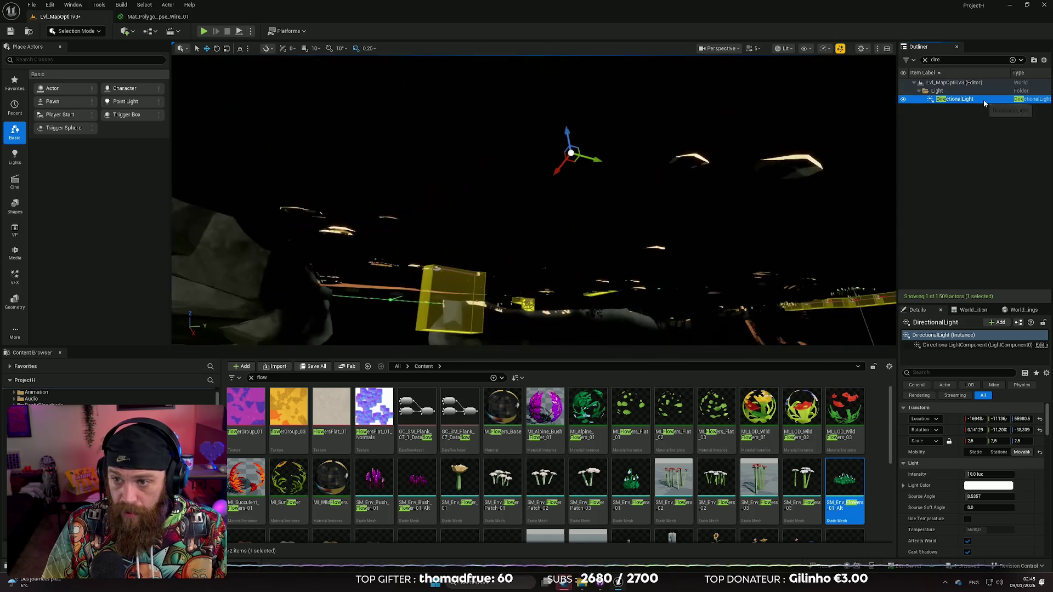
pyautogui.scroll(-5, 534, 200)
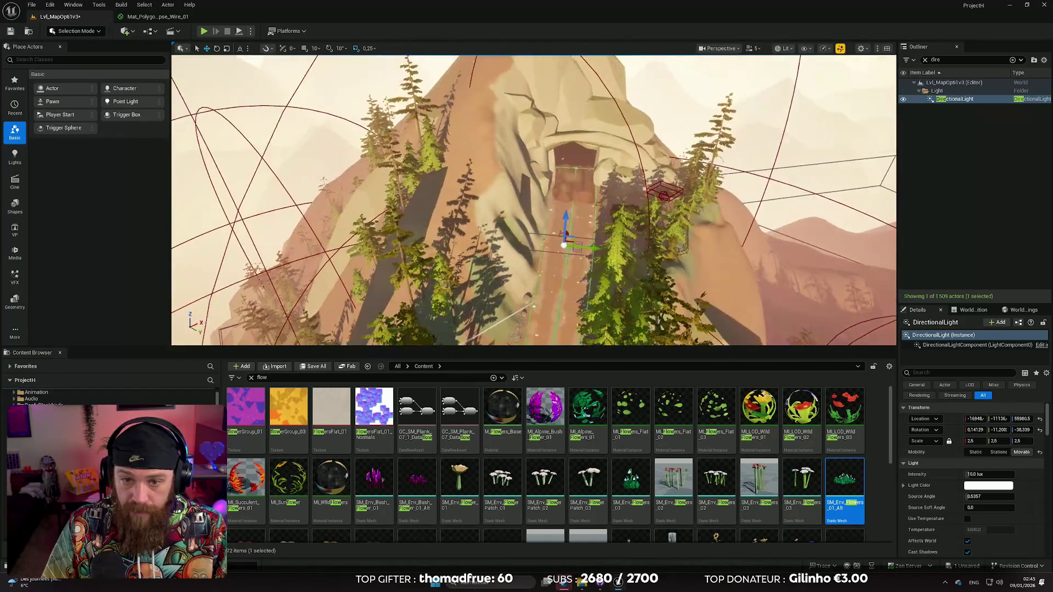
pyautogui.scroll(10, 534, 200)
pyautogui.scroll(-10, 534, 200)
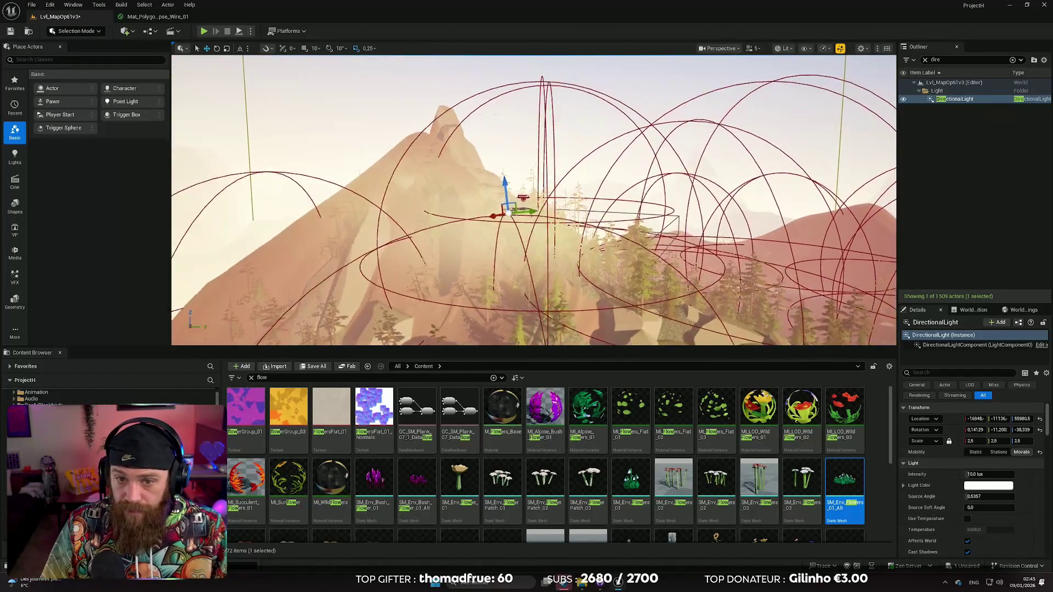
pyautogui.scroll(10, 533, 200)
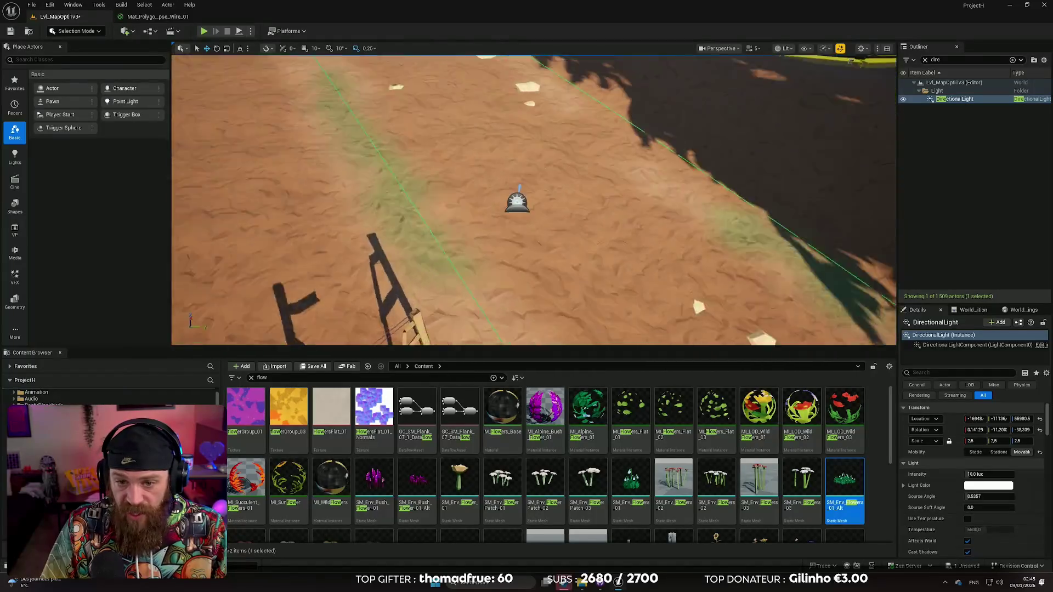
pyautogui.scroll(-10, 533, 200)
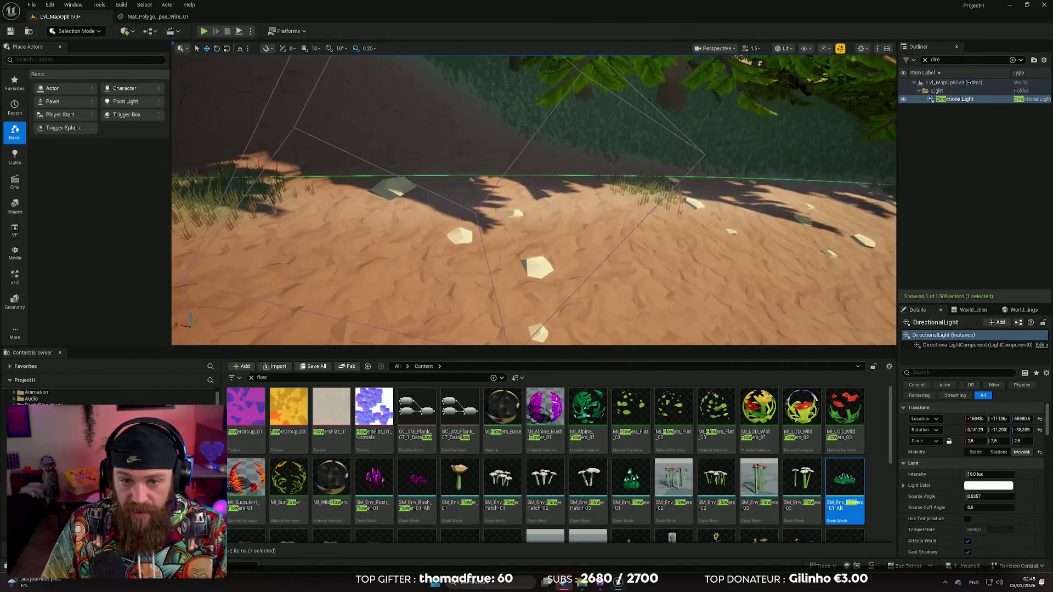
pyautogui.scroll(10, 534, 200)
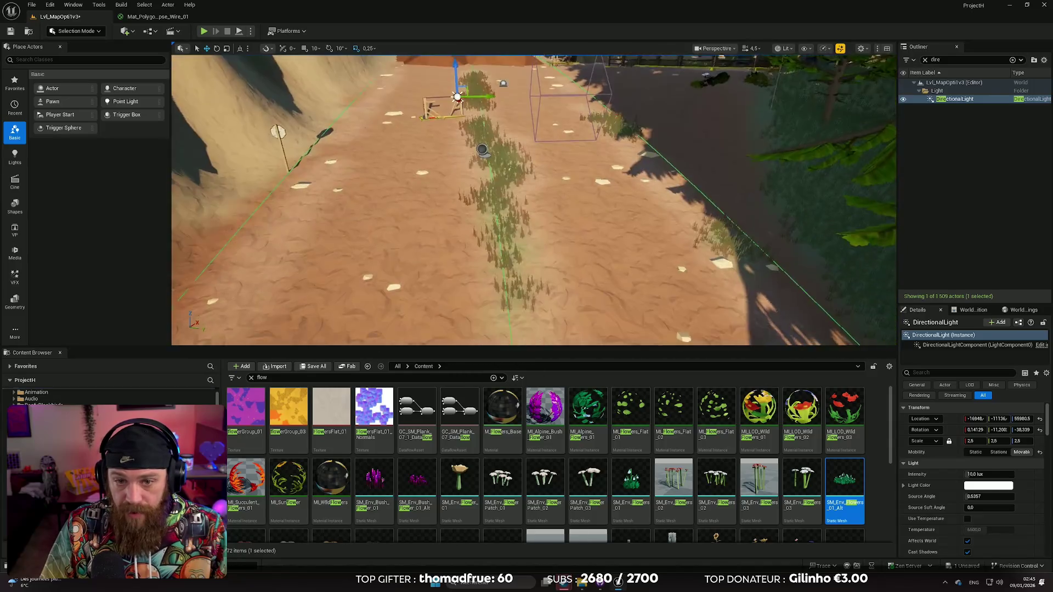
pyautogui.scroll(-8, 534, 200)
pyautogui.scroll(5, 534, 200)
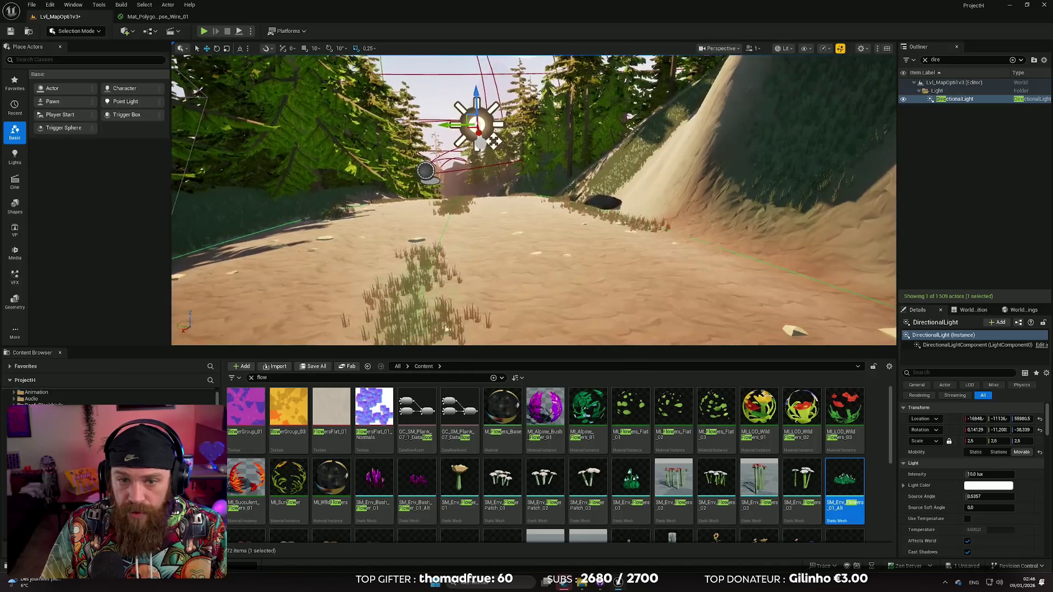
pyautogui.press('f')
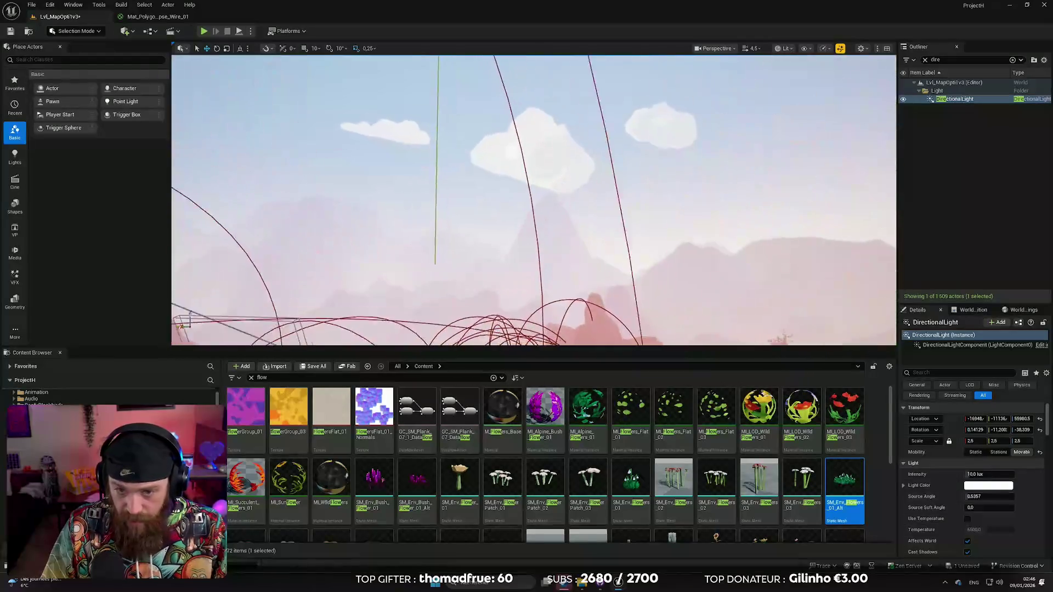
# Step: Fly forward toward the mountains and down around the rock cliff
pyautogui.press('w')
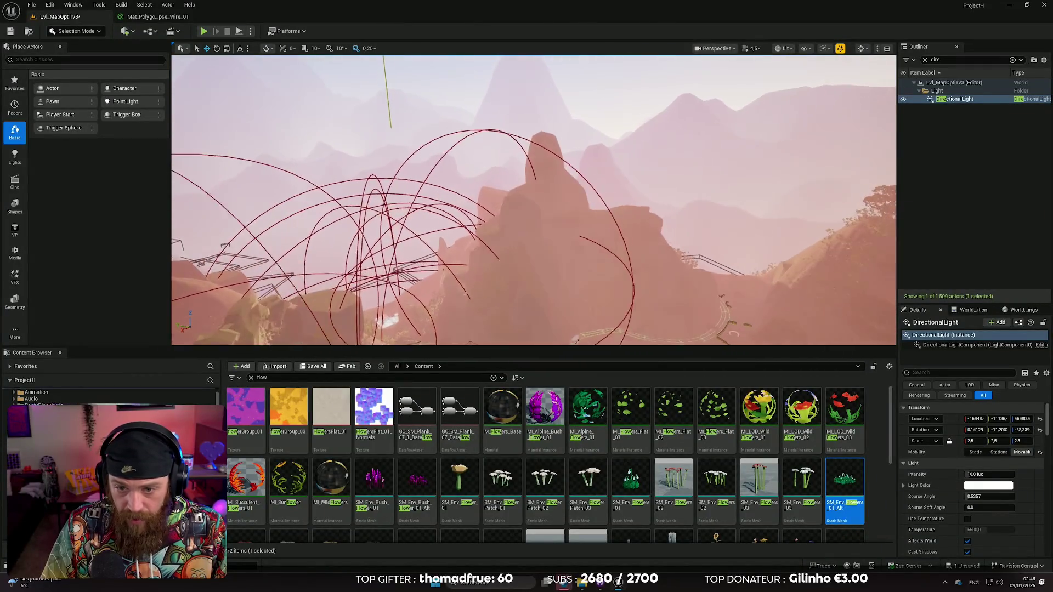
pyautogui.press('w')
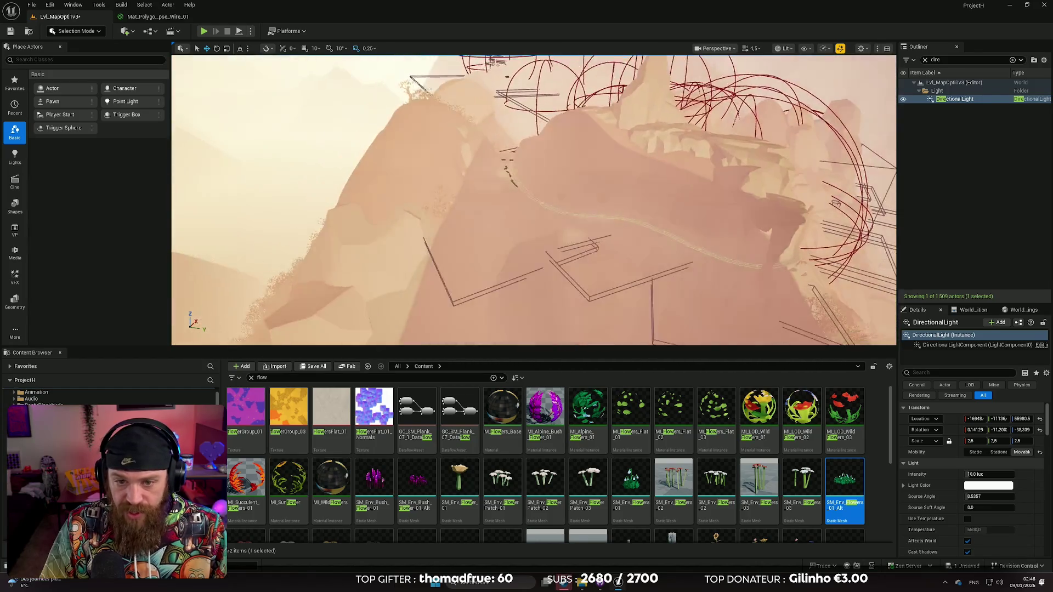
pyautogui.press('w')
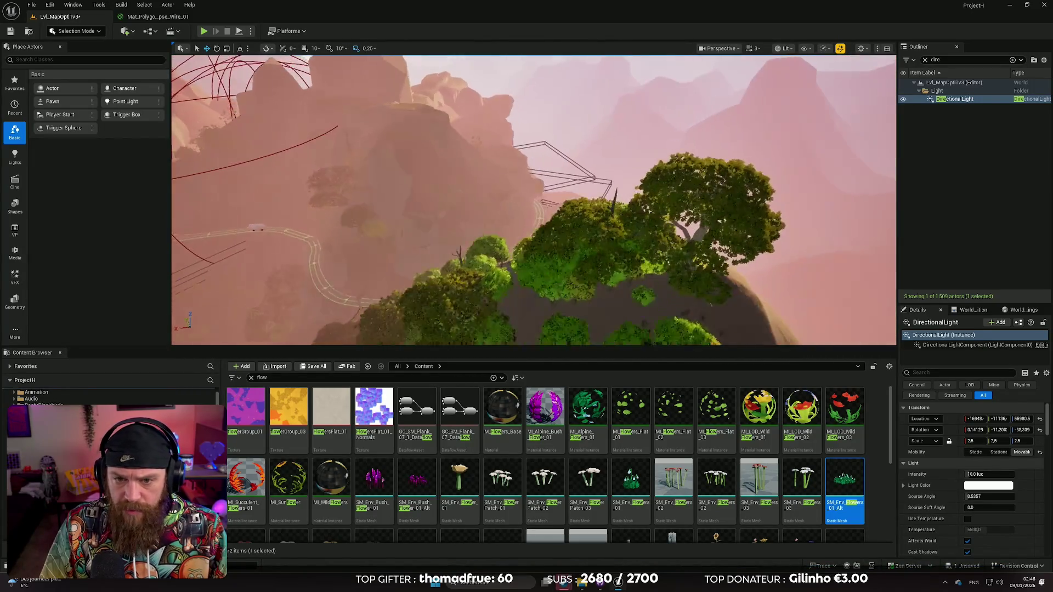
pyautogui.scroll(2, 534, 200)
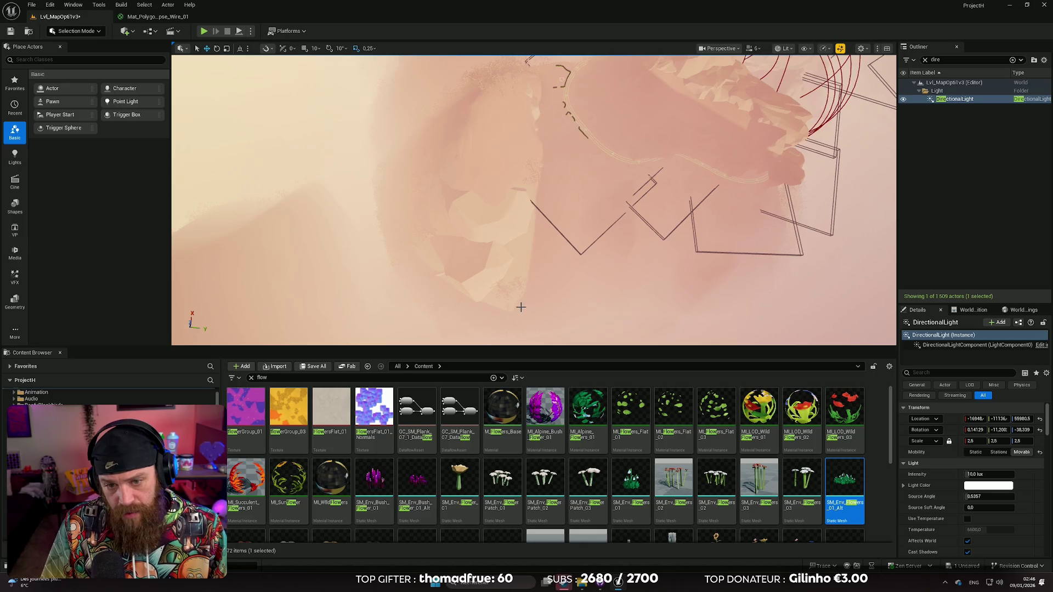
# Step: Reframe on the DirectionalLight and swing the view down over the road and farmhouse
pyautogui.press('f')
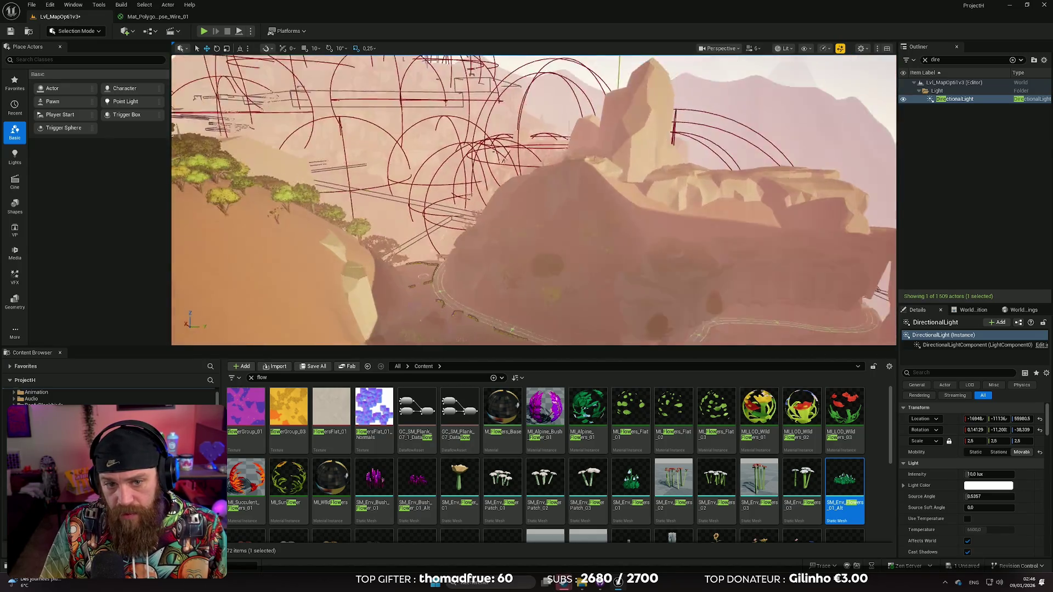
pyautogui.moveTo(534, 200)
pyautogui.mouseDown()
pyautogui.moveTo(524, 250)
pyautogui.moveTo(523, 176)
pyautogui.moveTo(489, 183)
pyautogui.mouseUp()
pyautogui.scroll(1, 524, 175)
pyautogui.scroll(-2, 510, 178)
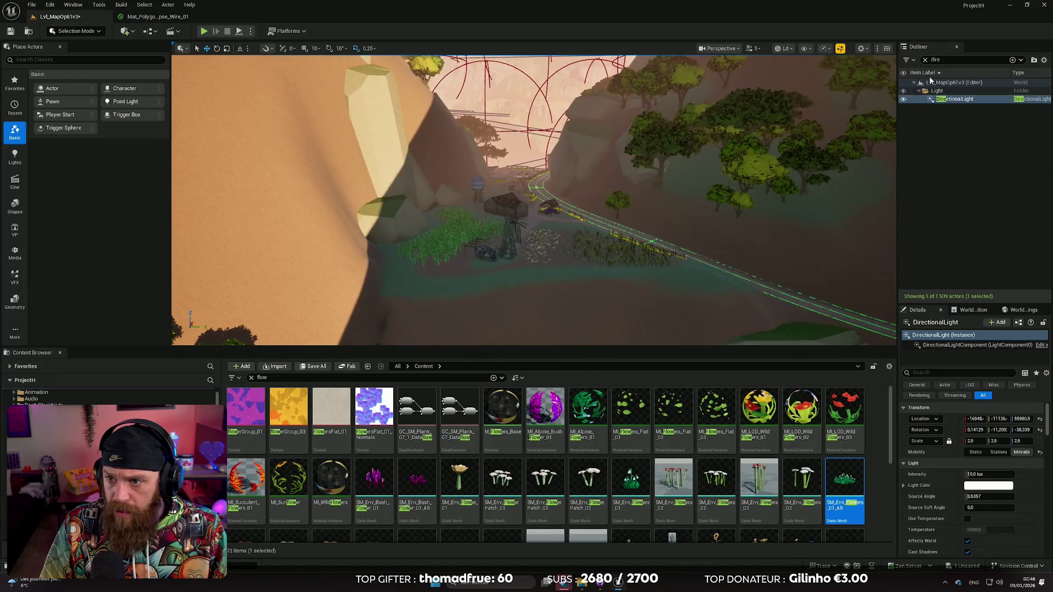
pyautogui.click(954, 60)
# Step: Filter the Outliner by 'post' and hide the PostProcessVolume to remove the pink fog
pyautogui.write('post')
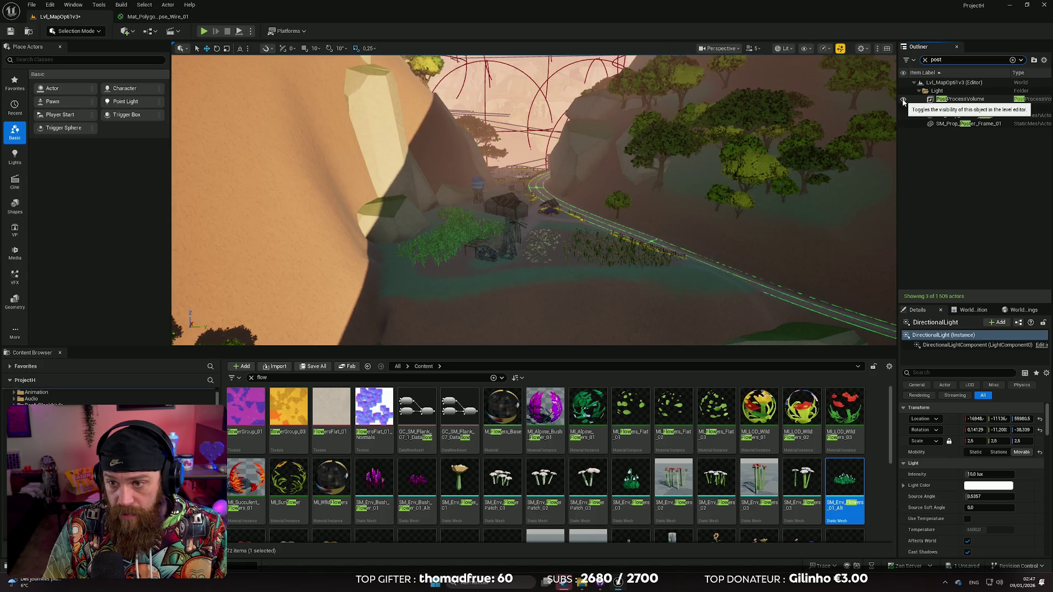
pyautogui.click(904, 100)
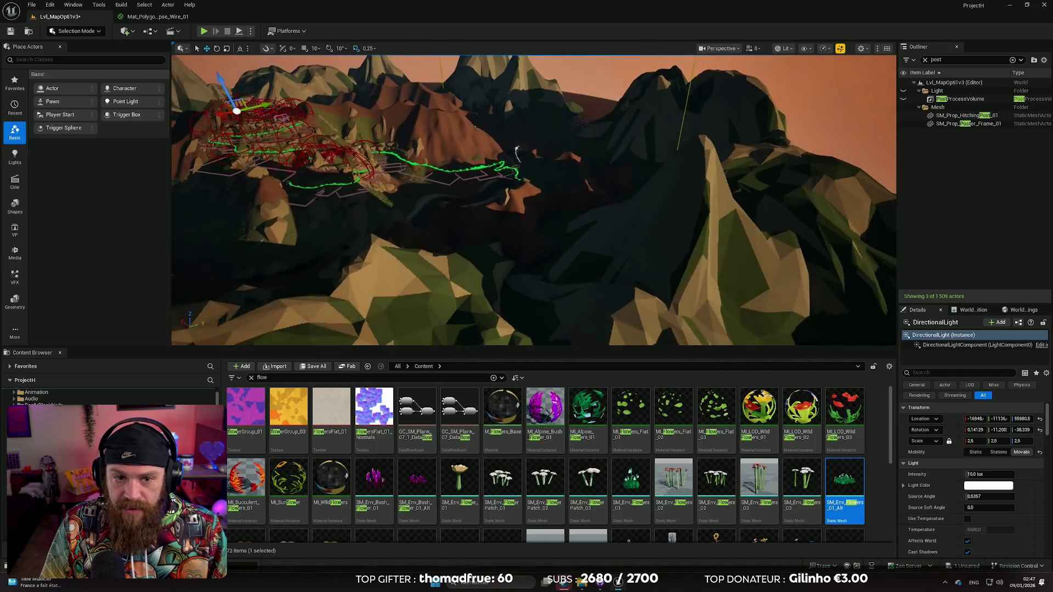
# Step: Lower the SM_Generic_Mountains_Grass_4 mountain to Z -10900 and back out to a wider view
pyautogui.click(780, 234)
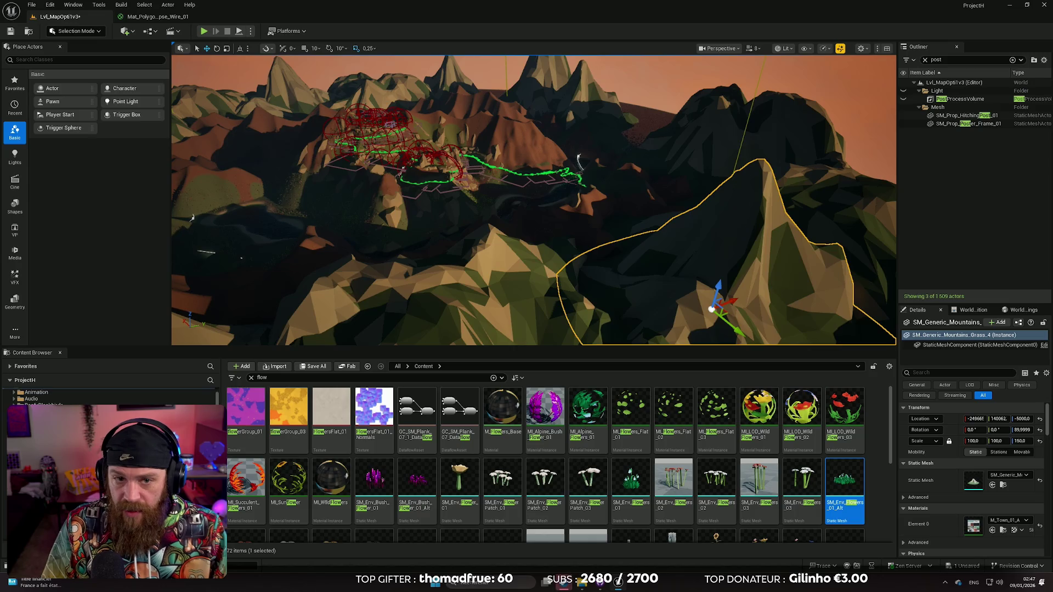
pyautogui.moveTo(708, 257); pyautogui.dragTo(708, 274)
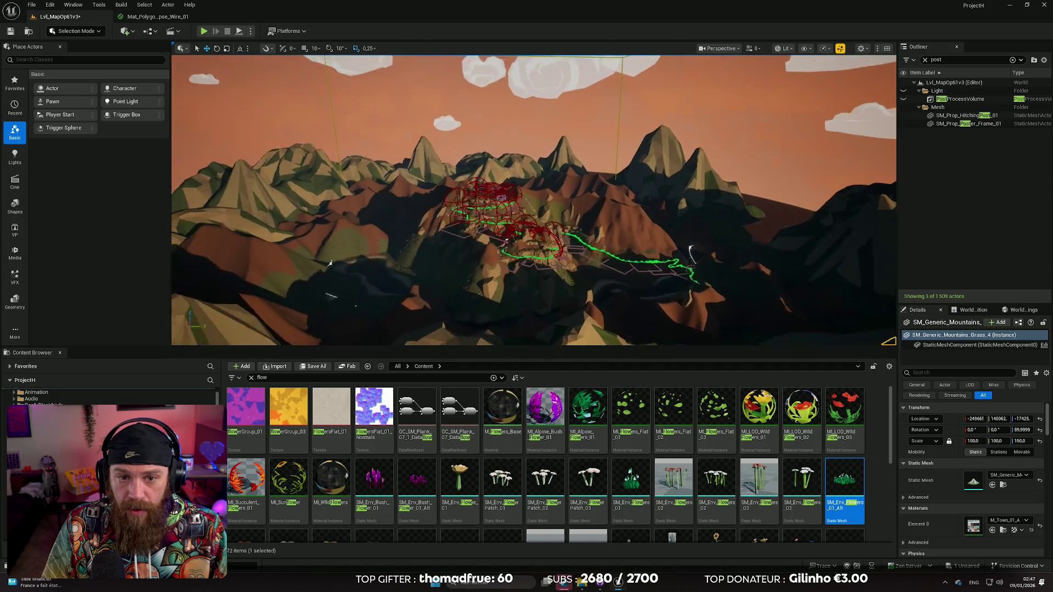
pyautogui.scroll(10, 534, 200)
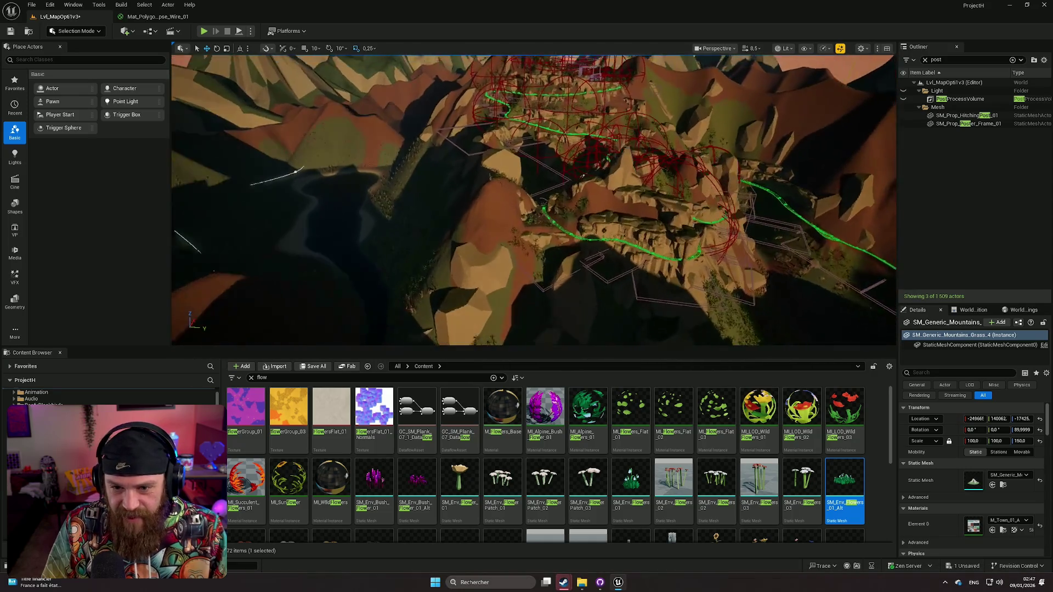
pyautogui.moveTo(534, 200); pyautogui.dragTo(513, 222)
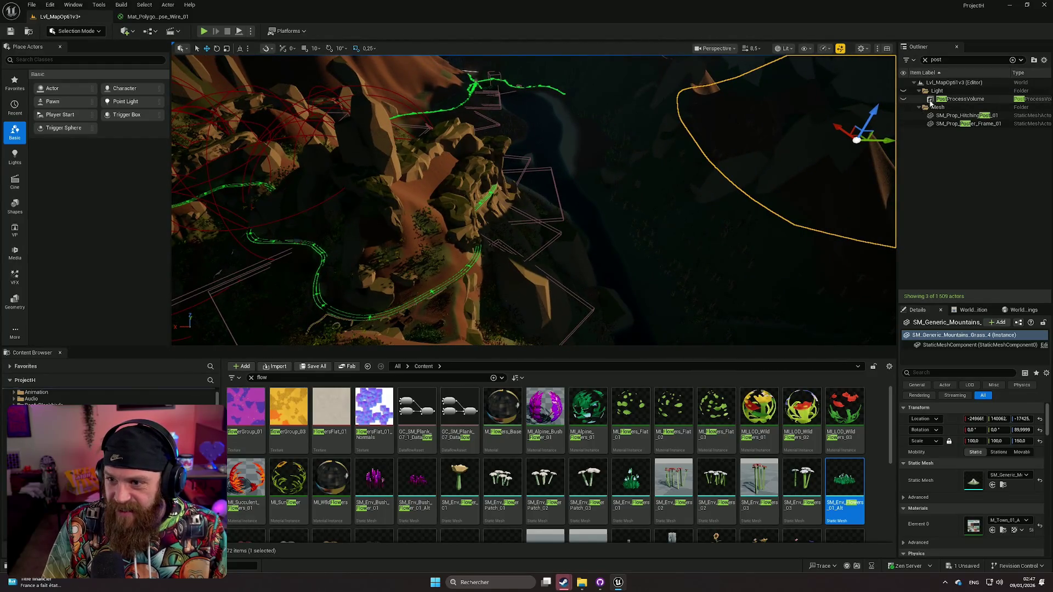
# Step: Unhide the PostProcessVolume and fly down to the grassy pond area
pyautogui.click(903, 98)
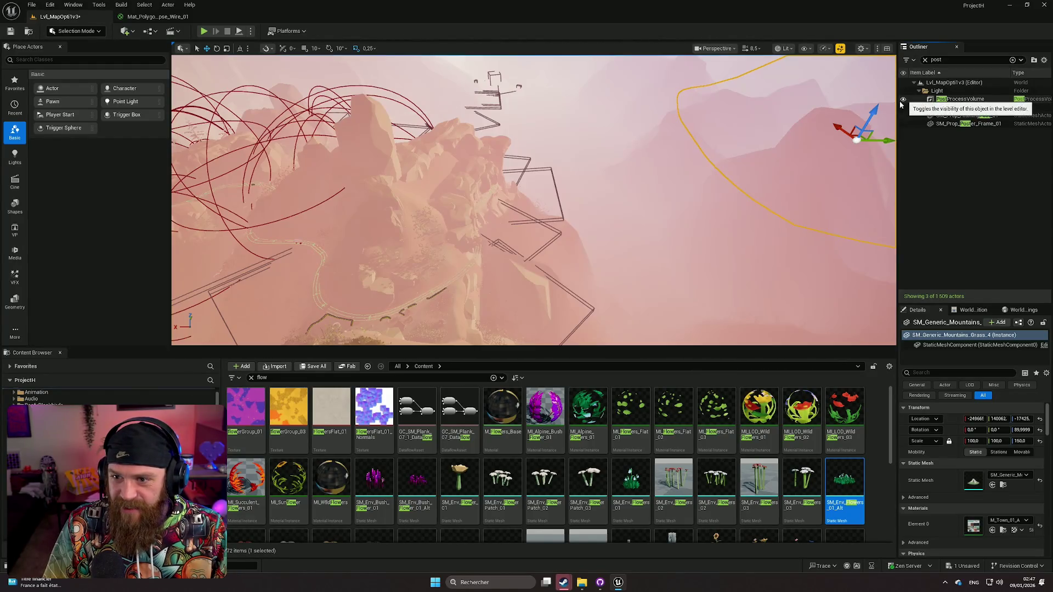
pyautogui.scroll(-4, 533, 200)
pyautogui.moveTo(533, 200)
pyautogui.mouseDown()
pyautogui.moveTo(553, 255)
pyautogui.moveTo(535, 220)
pyautogui.mouseUp()
pyautogui.scroll(-2, 553, 255)
pyautogui.scroll(-1, 541, 225)
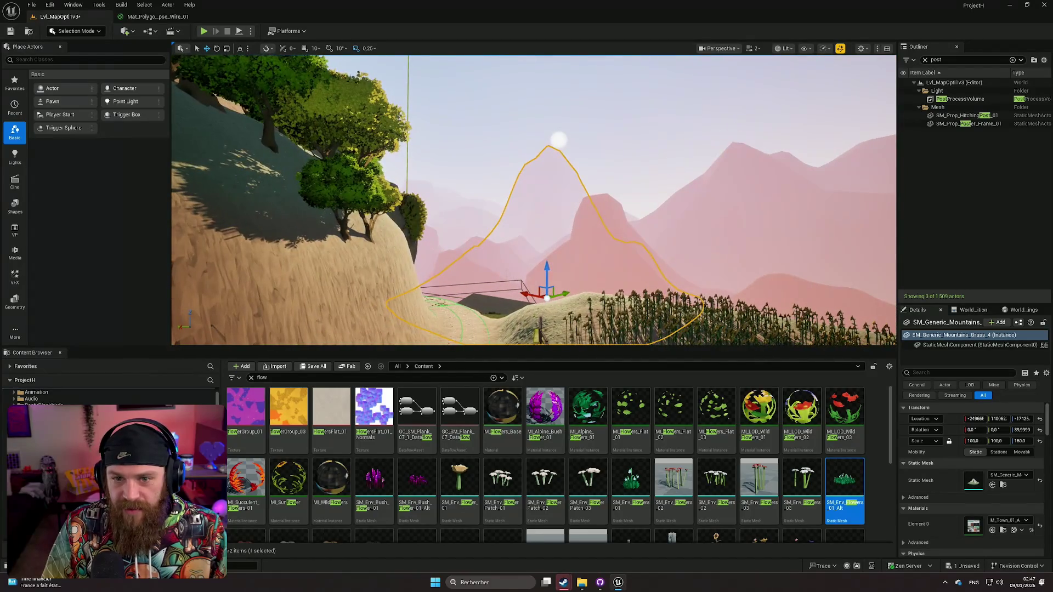
# Step: Look over the village, windmill, farm and sunflower field, then move away from the village
pyautogui.click(662, 165)
pyautogui.scroll(-1, 535, 219)
pyautogui.moveTo(535, 219)
pyautogui.mouseDown()
pyautogui.moveTo(532, 241)
pyautogui.moveTo(525, 198)
pyautogui.moveTo(592, 184)
pyautogui.moveTo(515, 187)
pyautogui.mouseUp()
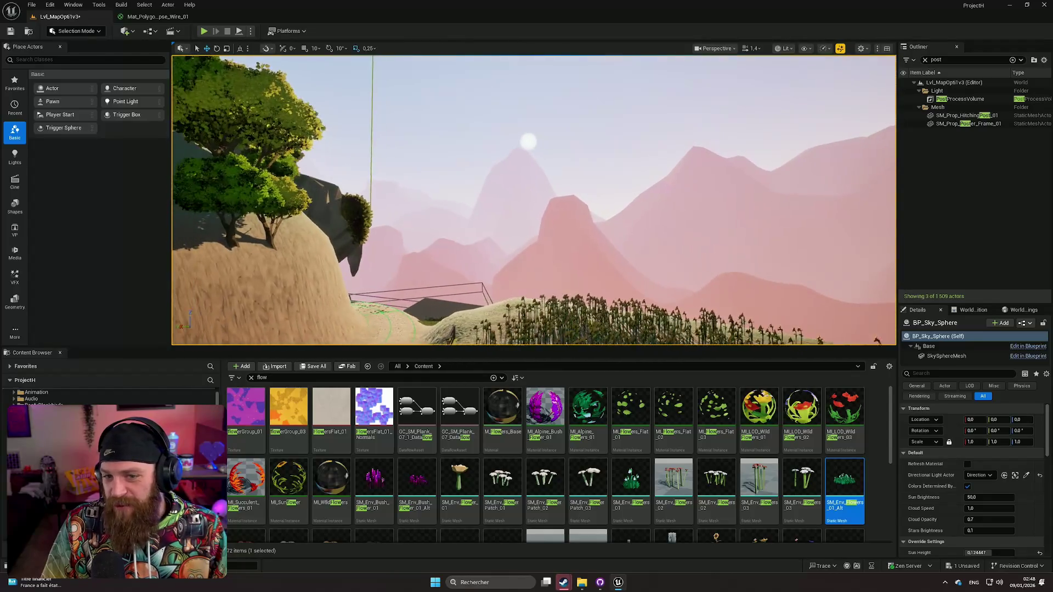
pyautogui.moveTo(613, 171); pyautogui.dragTo(658, 172)
pyautogui.moveTo(527, 198)
pyautogui.mouseDown()
pyautogui.moveTo(581, 198)
pyautogui.moveTo(601, 225)
pyautogui.moveTo(581, 189)
pyautogui.moveTo(562, 191)
pyautogui.mouseUp()
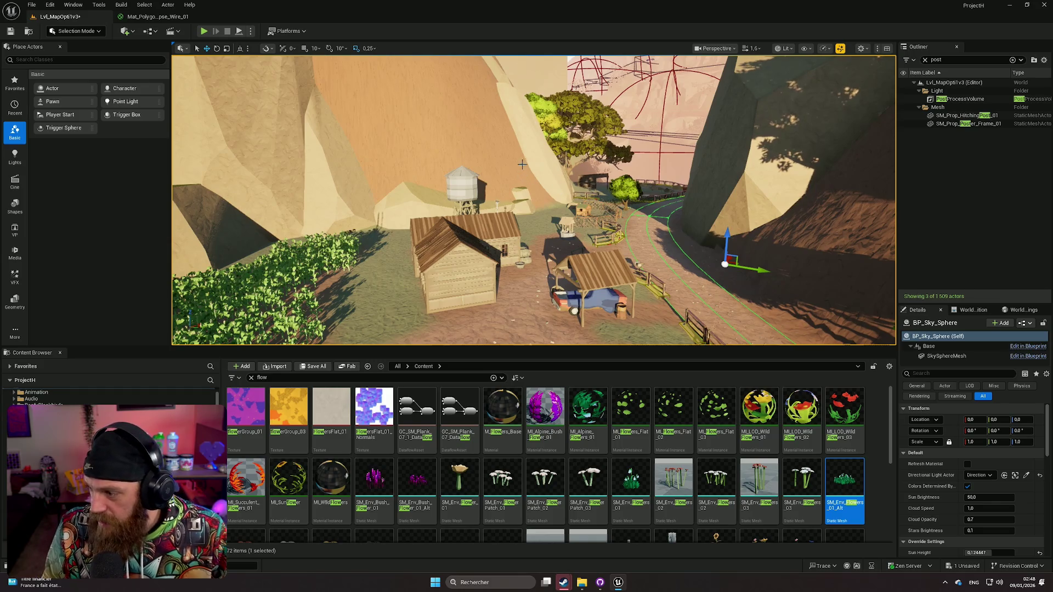
pyautogui.moveTo(554, 142)
pyautogui.mouseDown()
pyautogui.moveTo(526, 131)
pyautogui.moveTo(548, 121)
pyautogui.moveTo(510, 148)
pyautogui.moveTo(527, 137)
pyautogui.moveTo(526, 148)
pyautogui.mouseUp()
# Step: Fly along the dune road and look up toward the distant mountains and sun
pyautogui.scroll(3, 537, 126)
pyautogui.scroll(2, 521, 142)
pyautogui.scroll(-1, 527, 148)
pyautogui.scroll(-1, 534, 200)
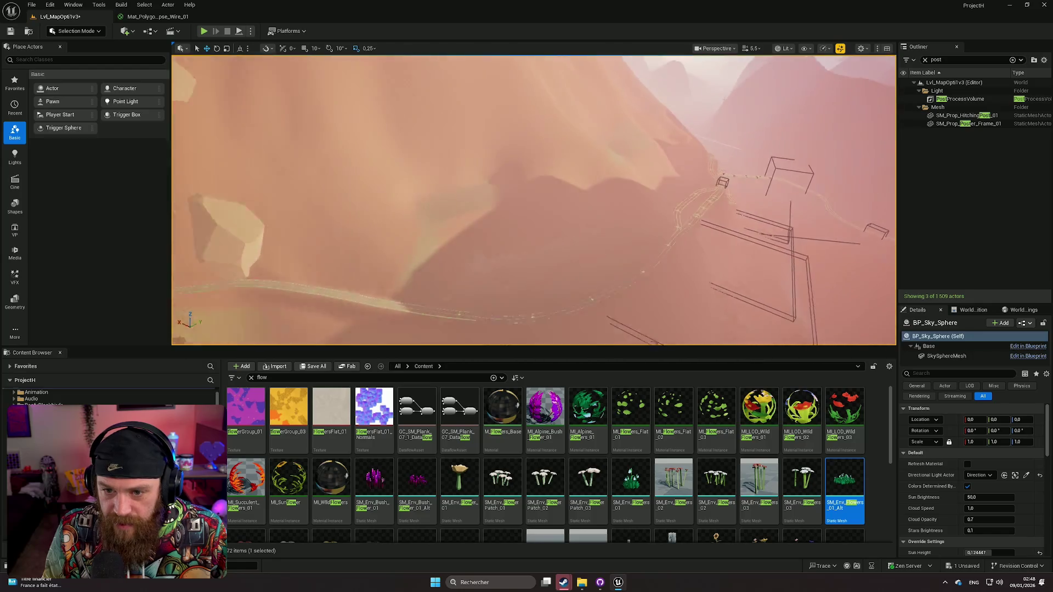
pyautogui.press('w')
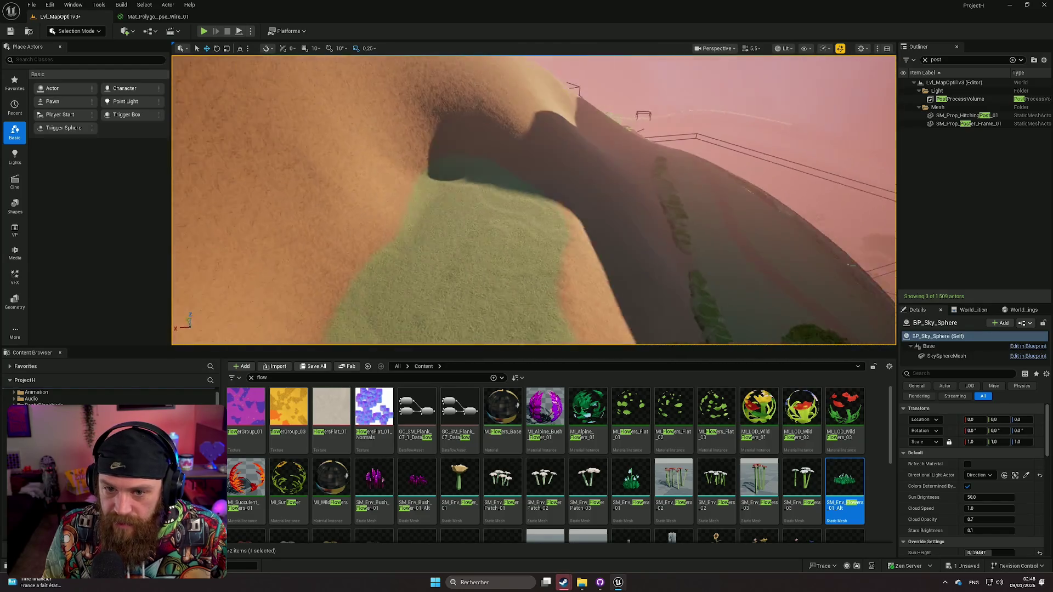
pyautogui.press('s')
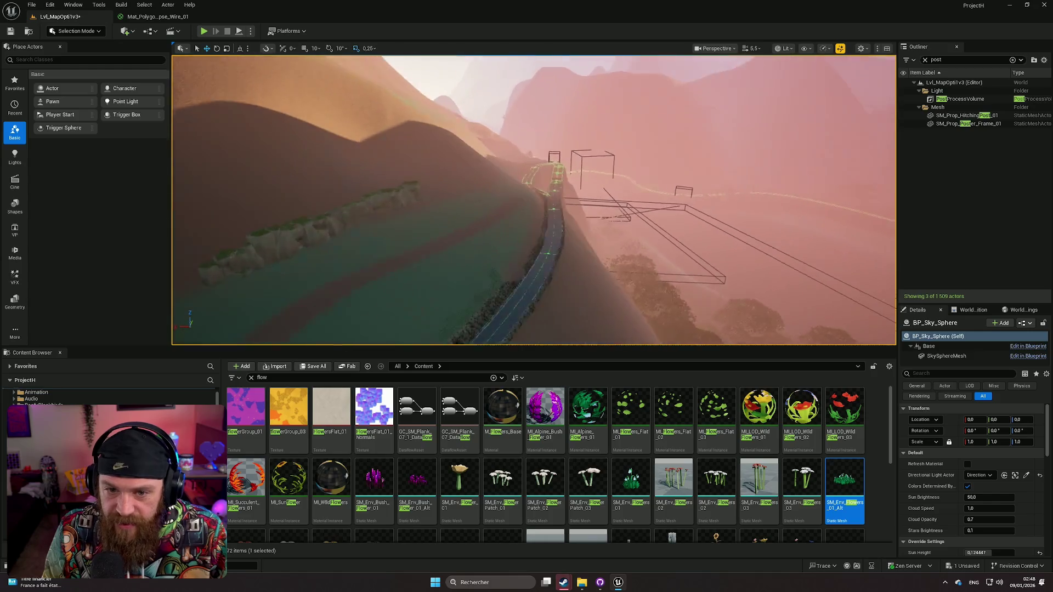
pyautogui.press('w')
pyautogui.press('s')
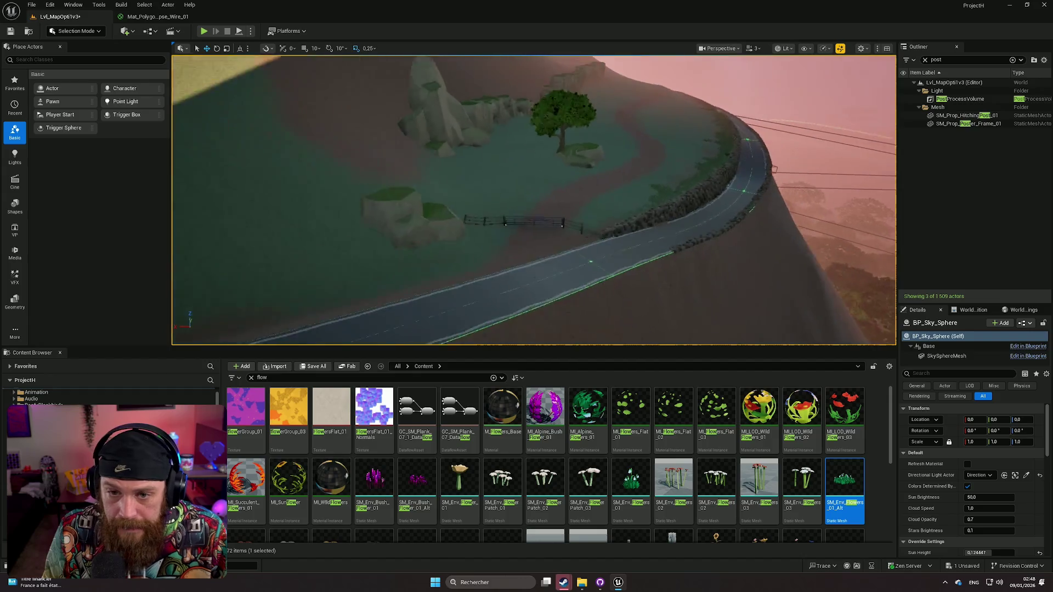
pyautogui.press('d')
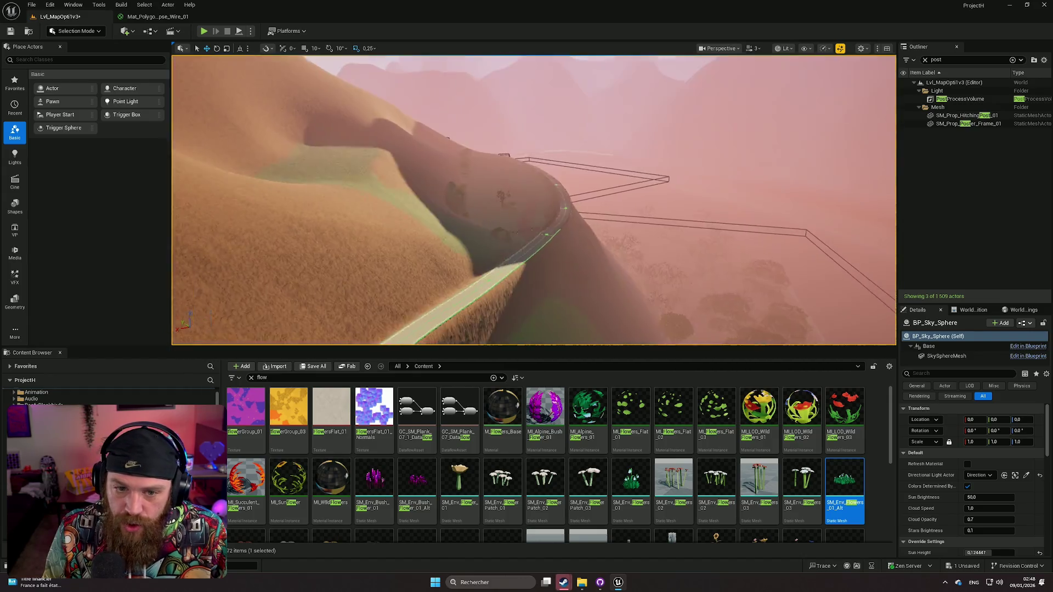
pyautogui.moveTo(535, 136); pyautogui.dragTo(535, 135)
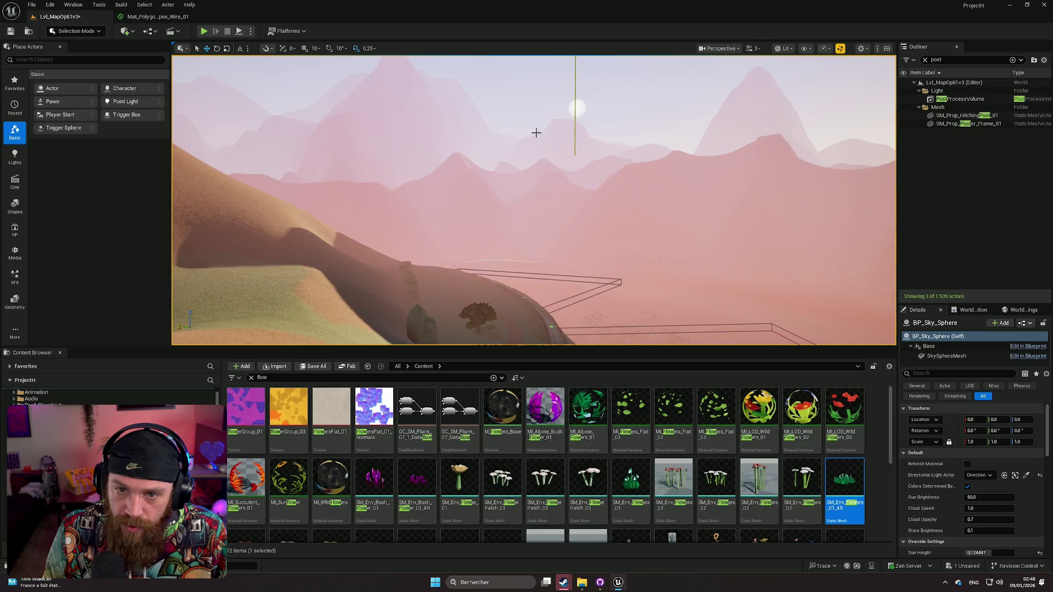
pyautogui.click(561, 139)
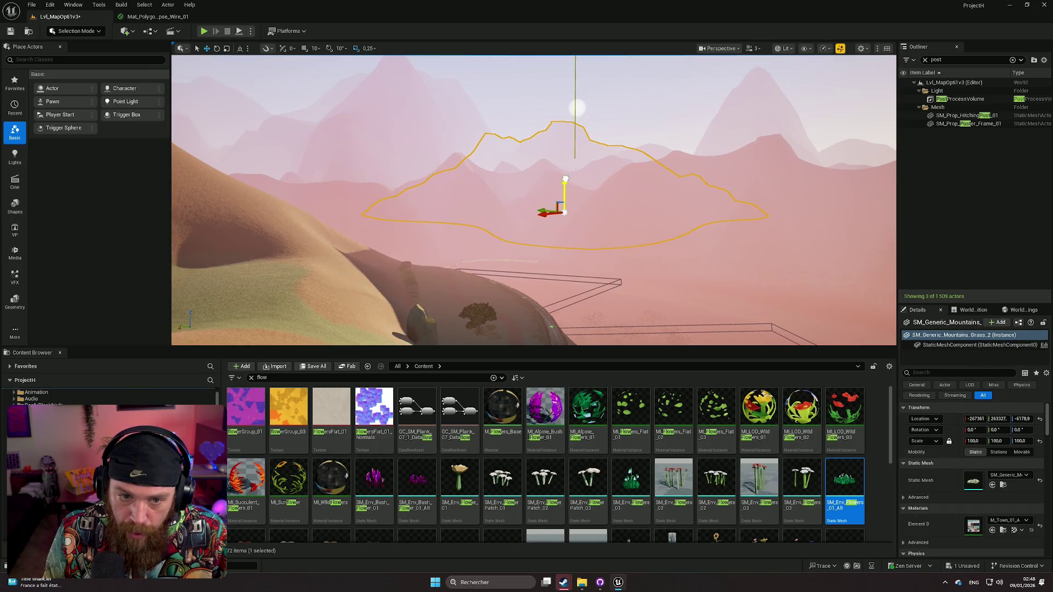
# Step: Lower SM_Generic_Mountains_Grass_2 slightly, then fly along the road through the cliff
pyautogui.moveTo(566, 183); pyautogui.dragTo(566, 184)
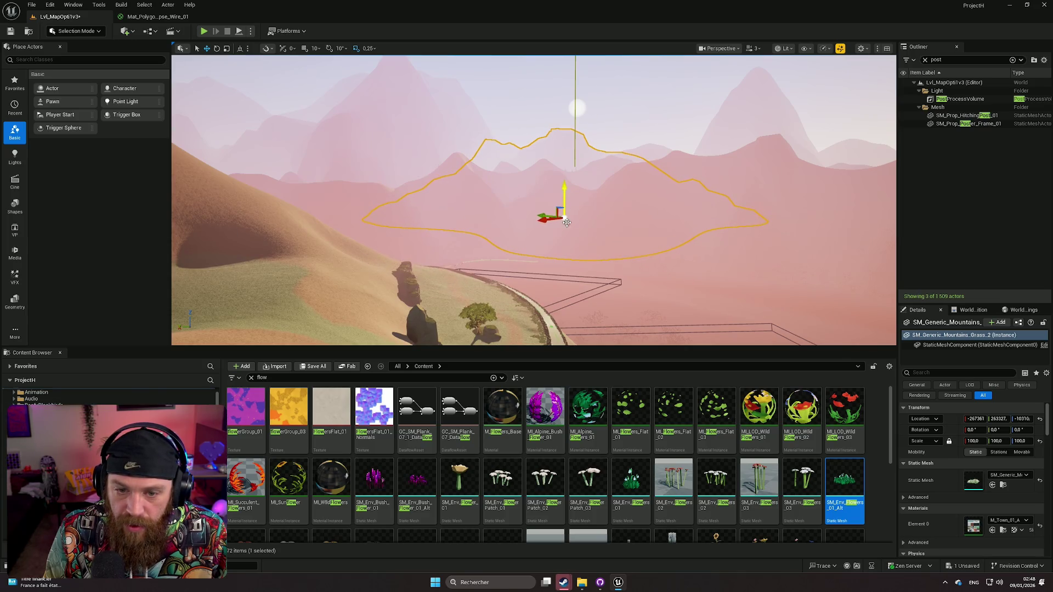
pyautogui.click(560, 254)
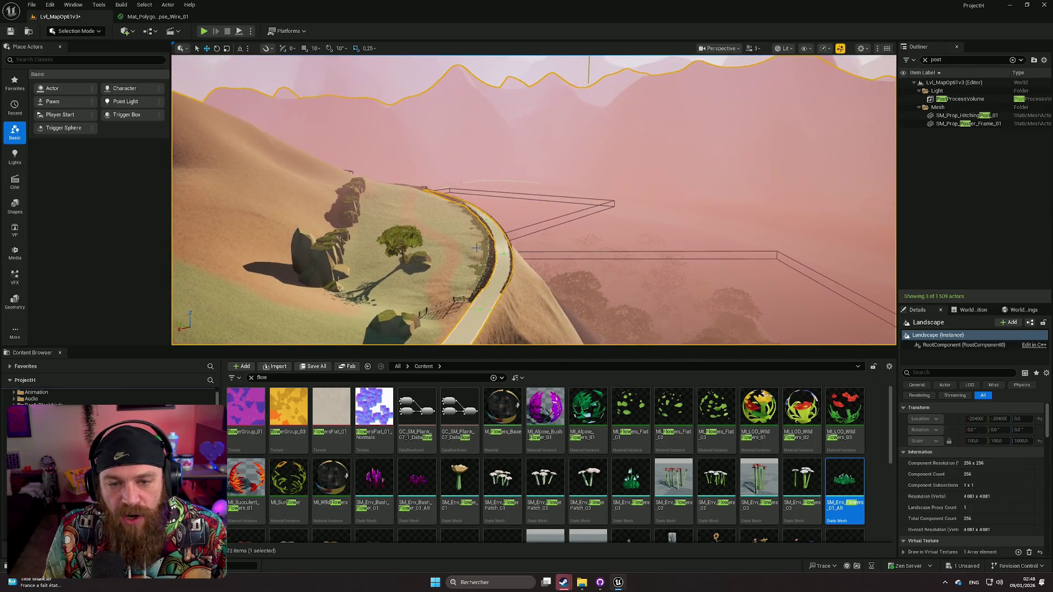
pyautogui.press('w')
pyautogui.scroll(-1, 534, 200)
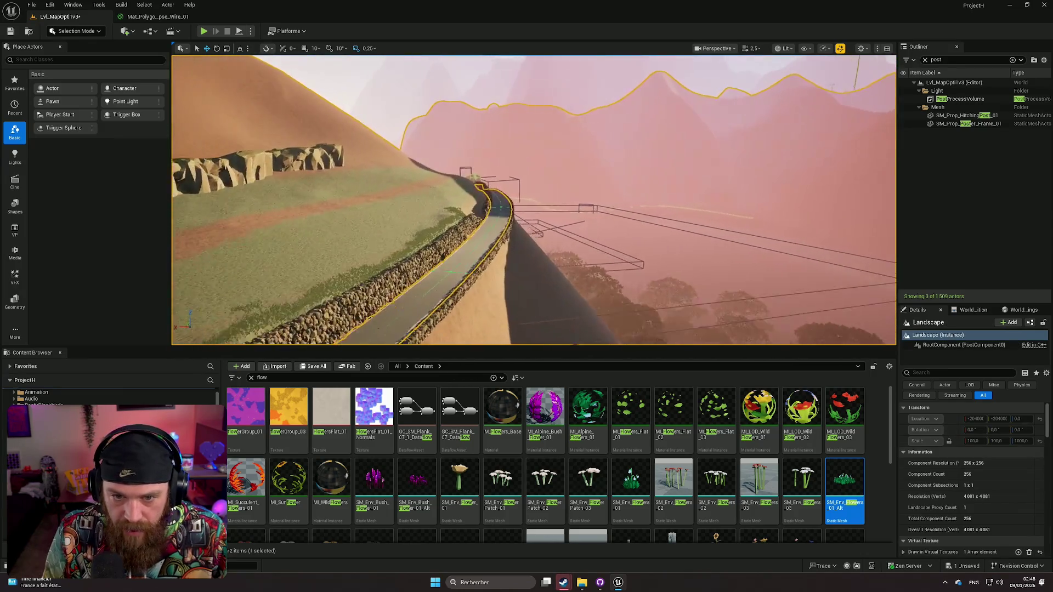
pyautogui.press('w')
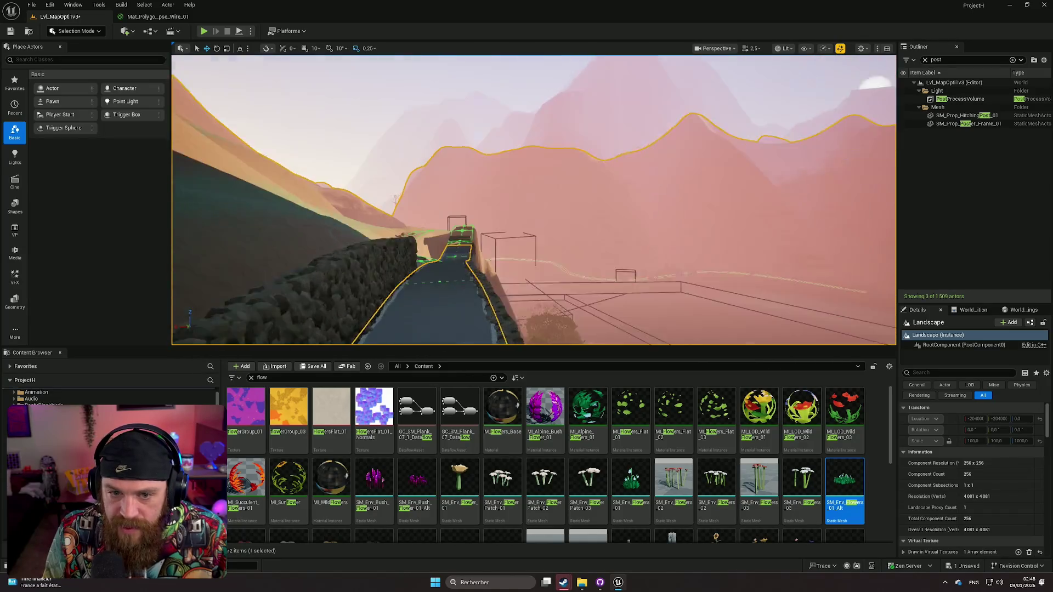
pyautogui.scroll(2, 534, 199)
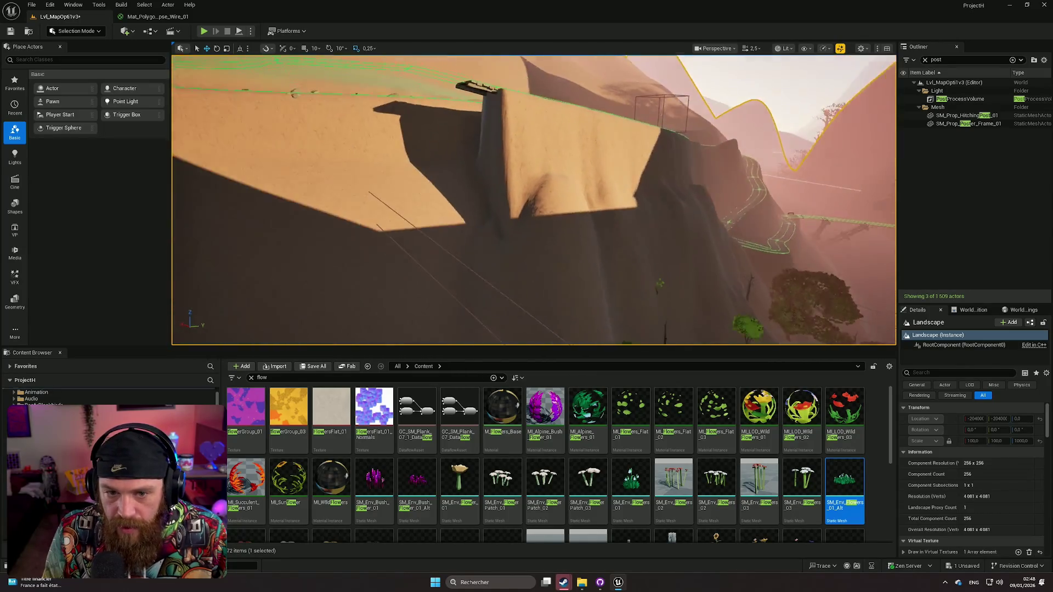
pyautogui.press('w')
pyautogui.scroll(3, 534, 200)
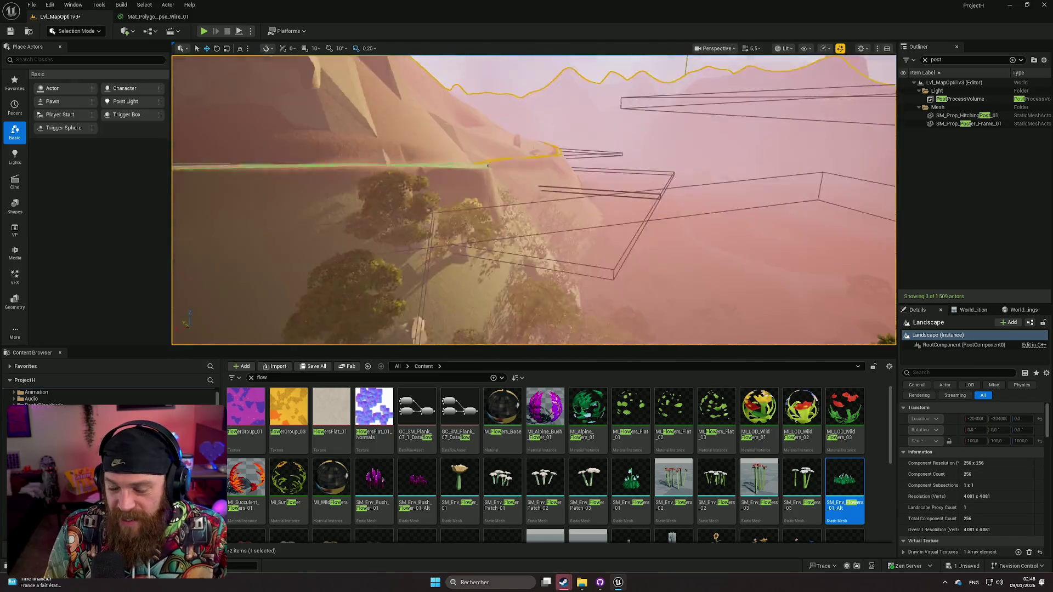
pyautogui.scroll(1, 533, 199)
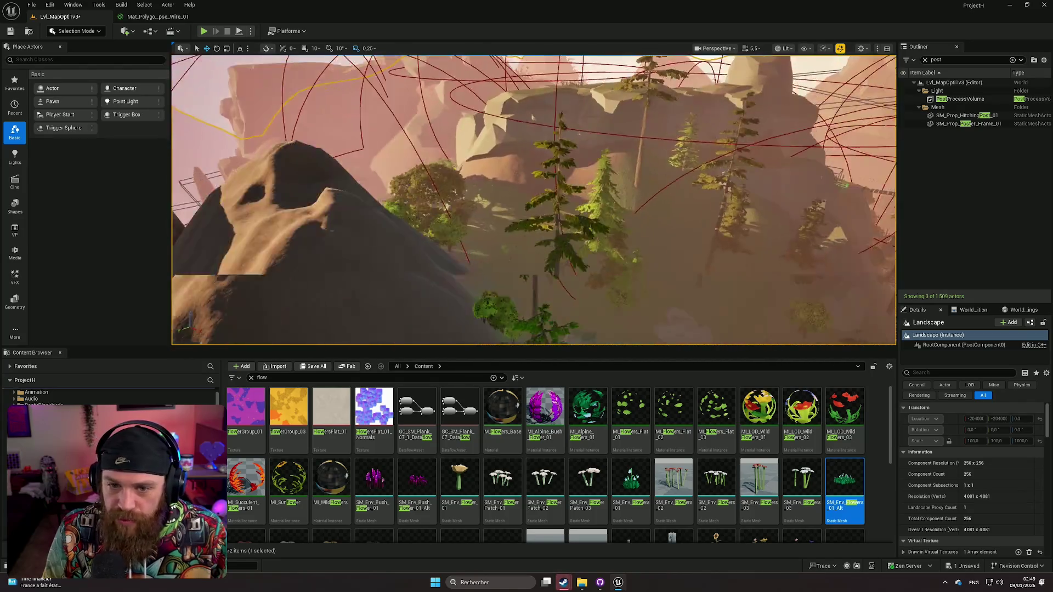
pyautogui.scroll(-2, 534, 200)
# Step: Fly from the forest past the windmill and crops to the fenced yard with the well
pyautogui.moveTo(534, 200); pyautogui.dragTo(466, 200)
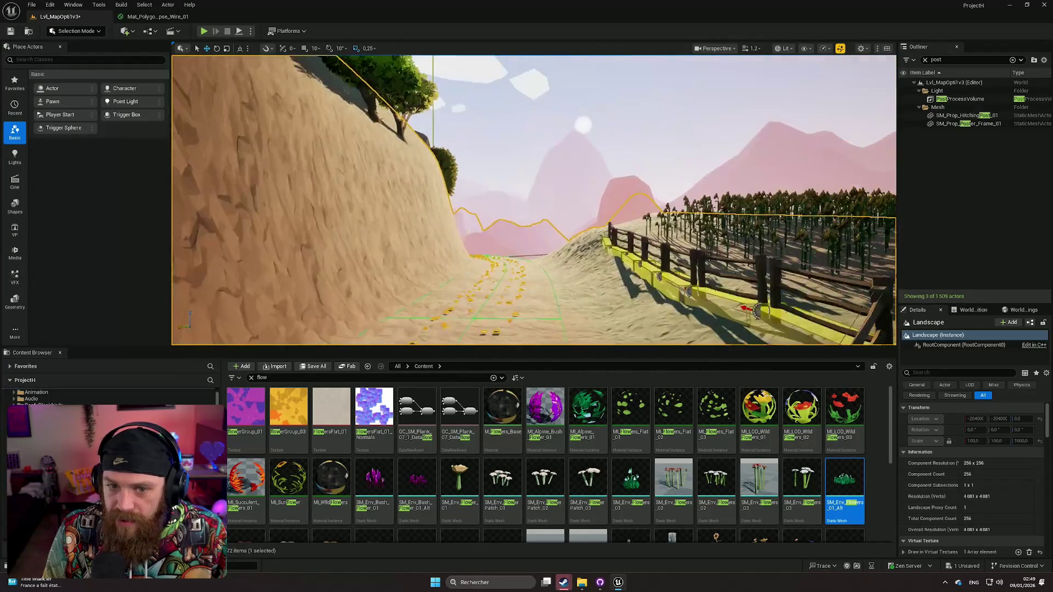
pyautogui.press('w')
pyautogui.press('w')
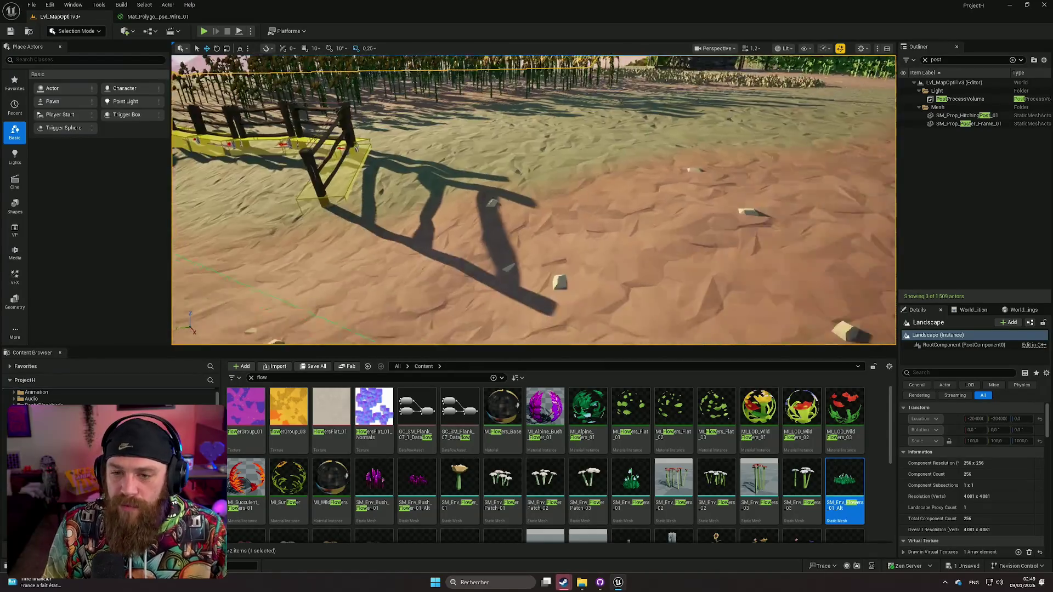
pyautogui.scroll(1, 530, 214)
pyautogui.press('w')
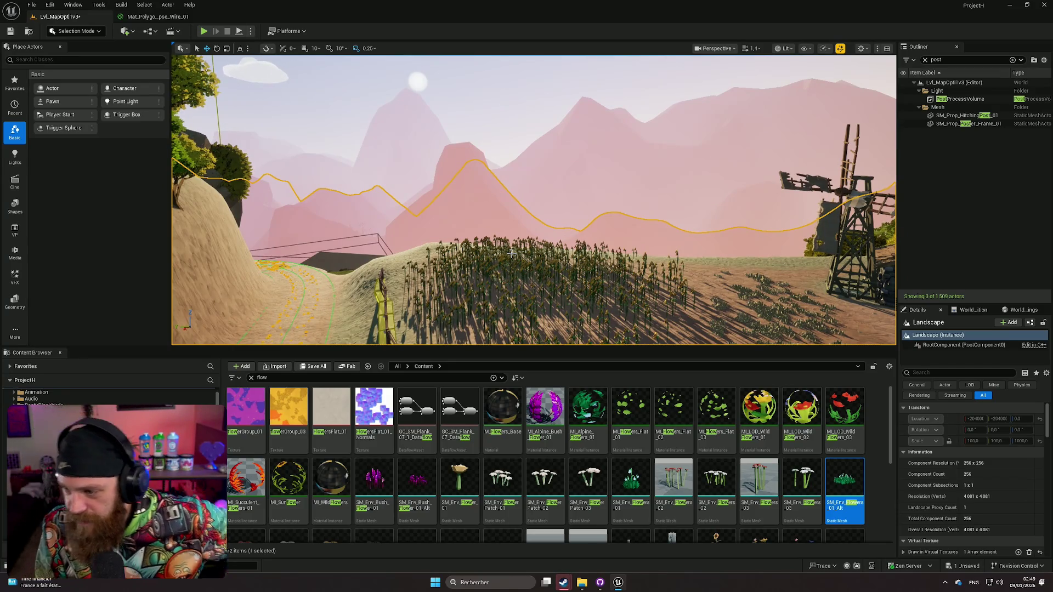
pyautogui.moveTo(524, 208)
pyautogui.mouseDown()
pyautogui.moveTo(741, 184)
pyautogui.moveTo(686, 186)
pyautogui.mouseUp()
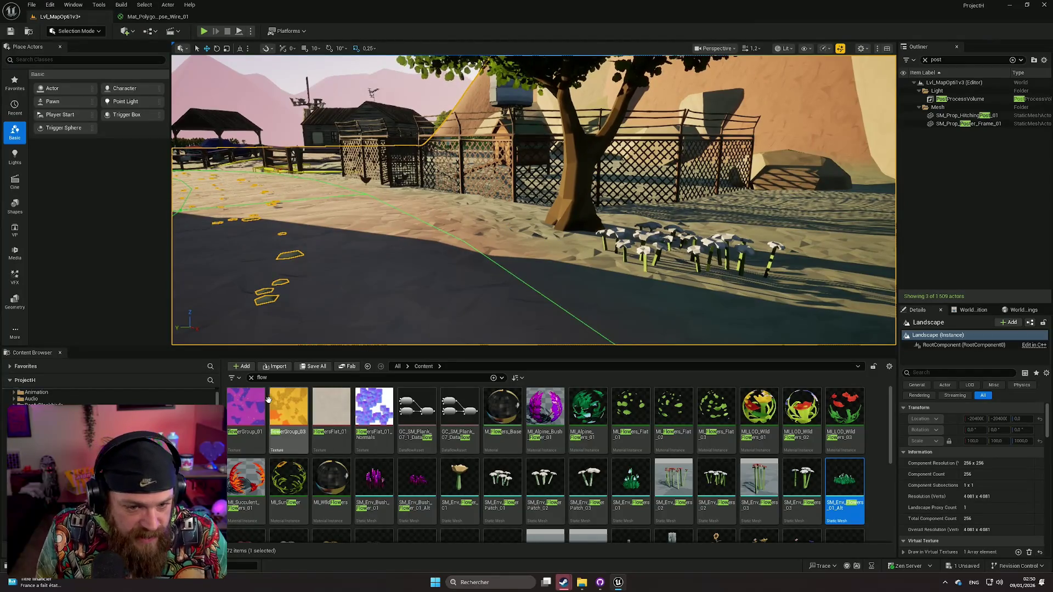
pyautogui.click(276, 381)
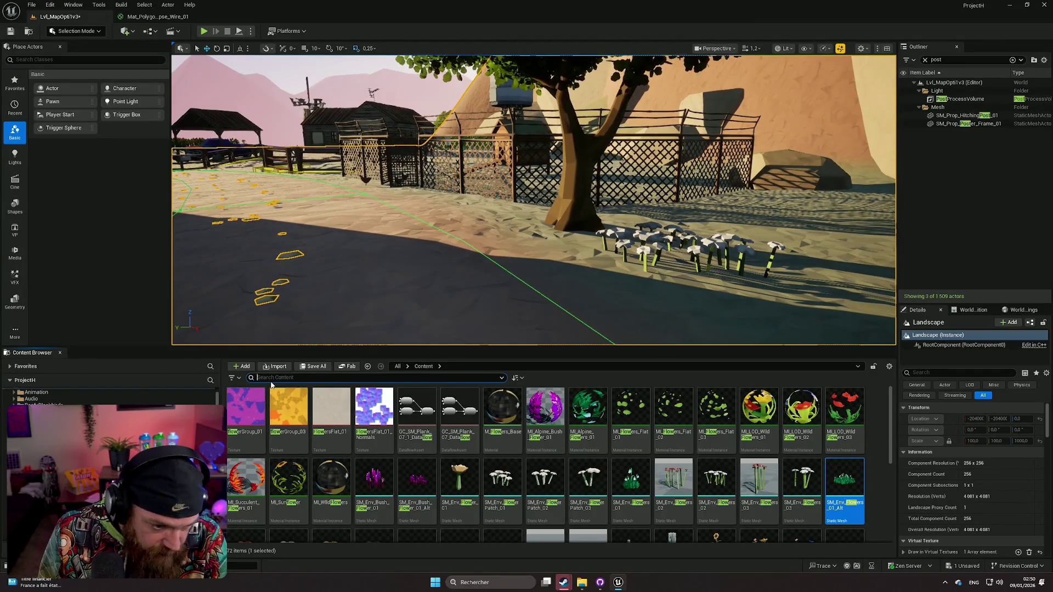
# Step: Search the Effects folder for butterflies and place the orange butterfly mesh among the flowers
pyautogui.doubleClick(460, 408)
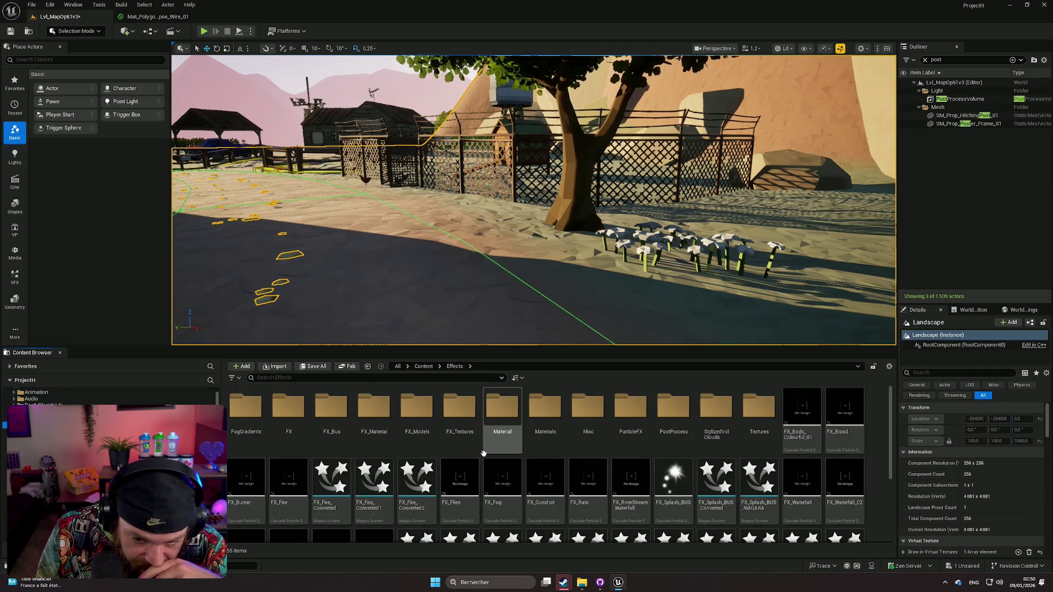
pyautogui.scroll(-1, 516, 461)
pyautogui.scroll(-1, 516, 461)
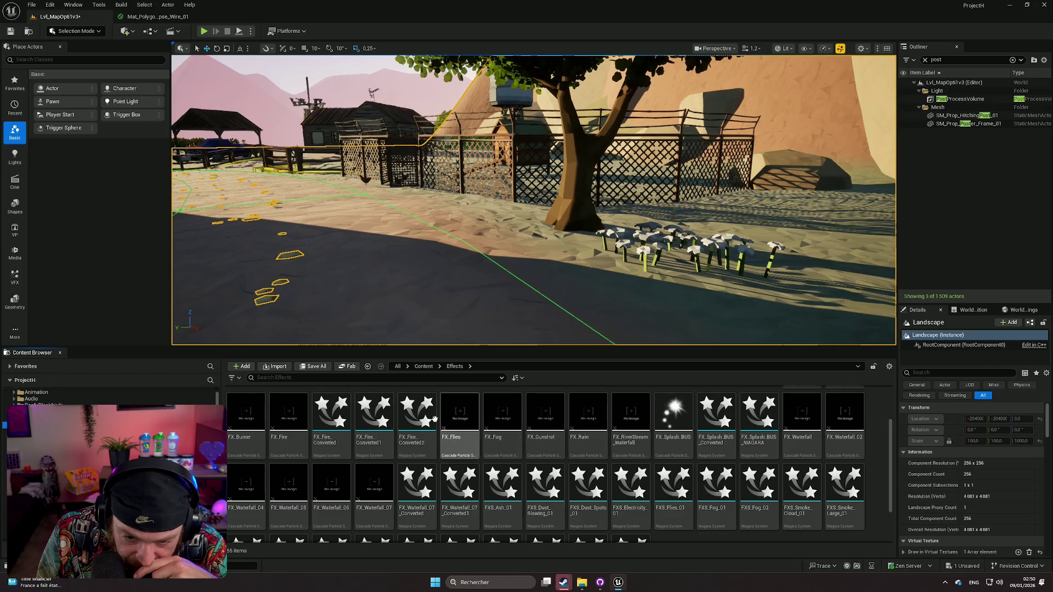
pyautogui.click(345, 384)
pyautogui.write('but')
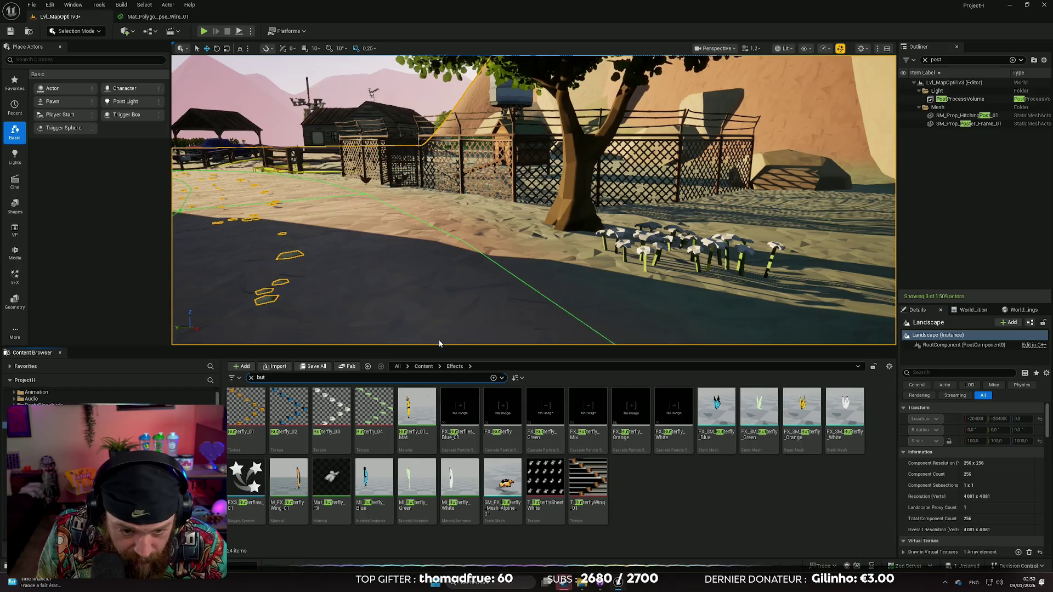
pyautogui.write('d')
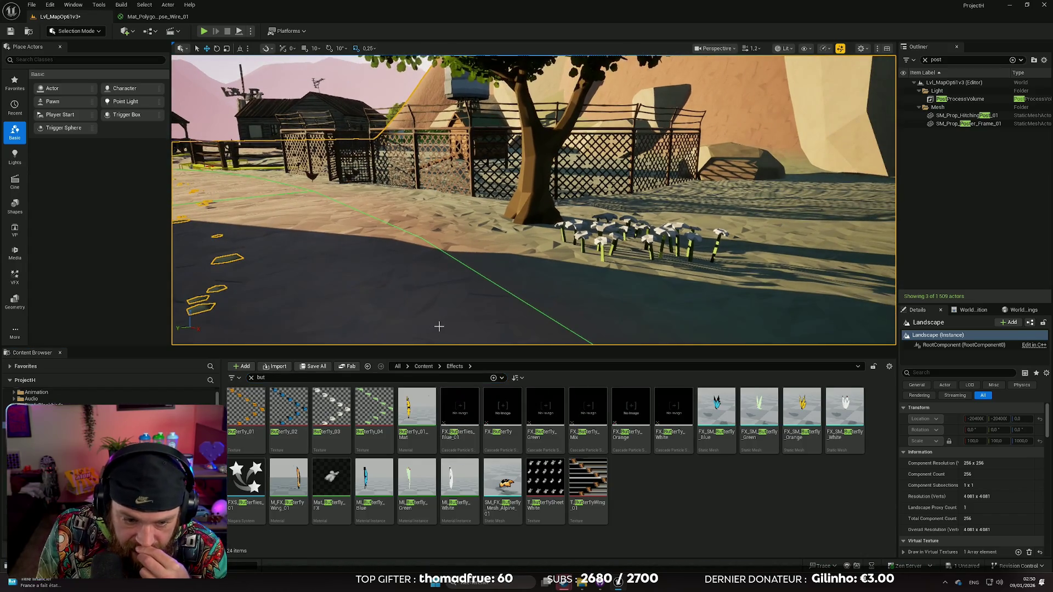
pyautogui.write('w')
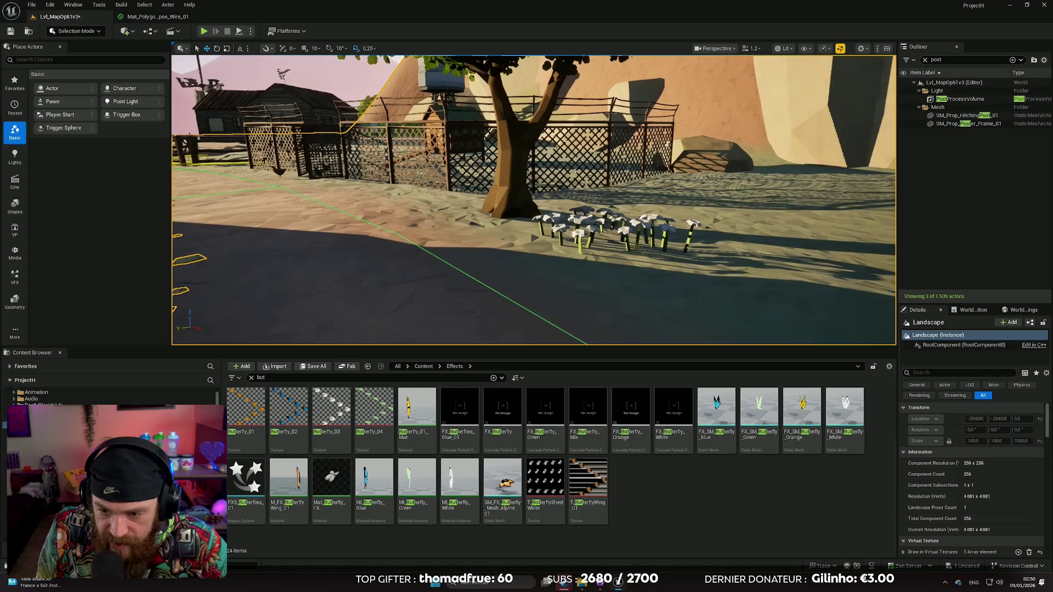
pyautogui.write('w')
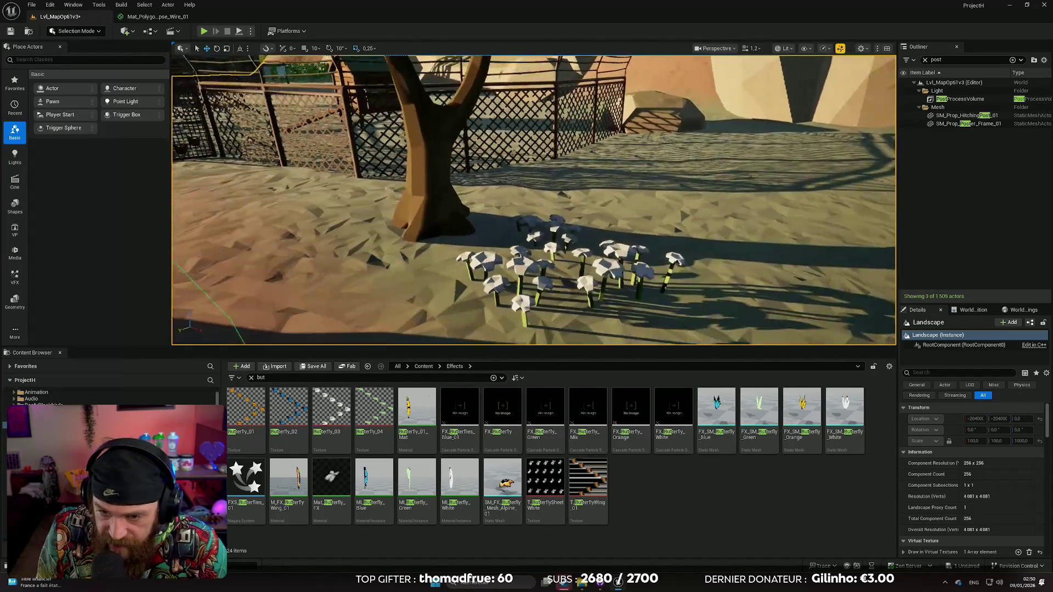
pyautogui.moveTo(806, 412)
pyautogui.mouseDown()
pyautogui.moveTo(698, 287)
pyautogui.moveTo(571, 214)
pyautogui.moveTo(551, 217)
pyautogui.mouseUp()
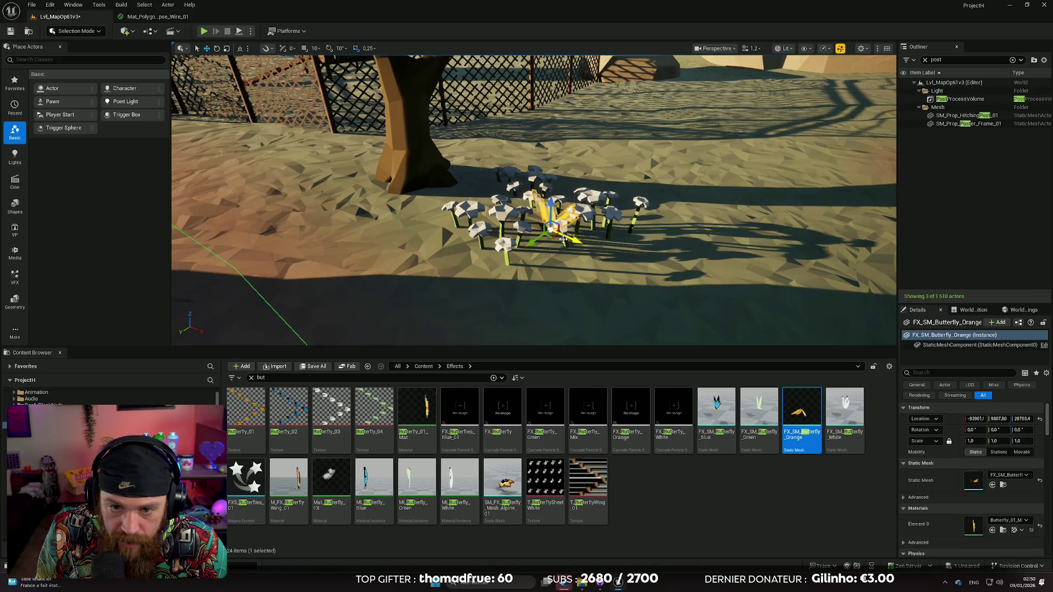
# Step: Delete the orange butterfly mesh and place the orange butterfly effect in the flower patch
pyautogui.press('Delete')
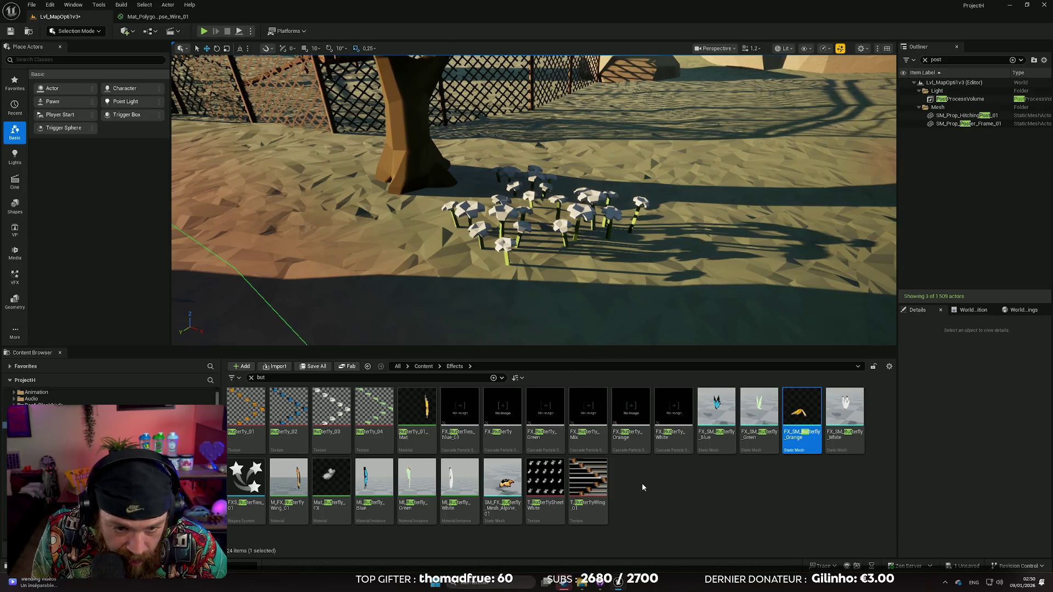
pyautogui.click(668, 498)
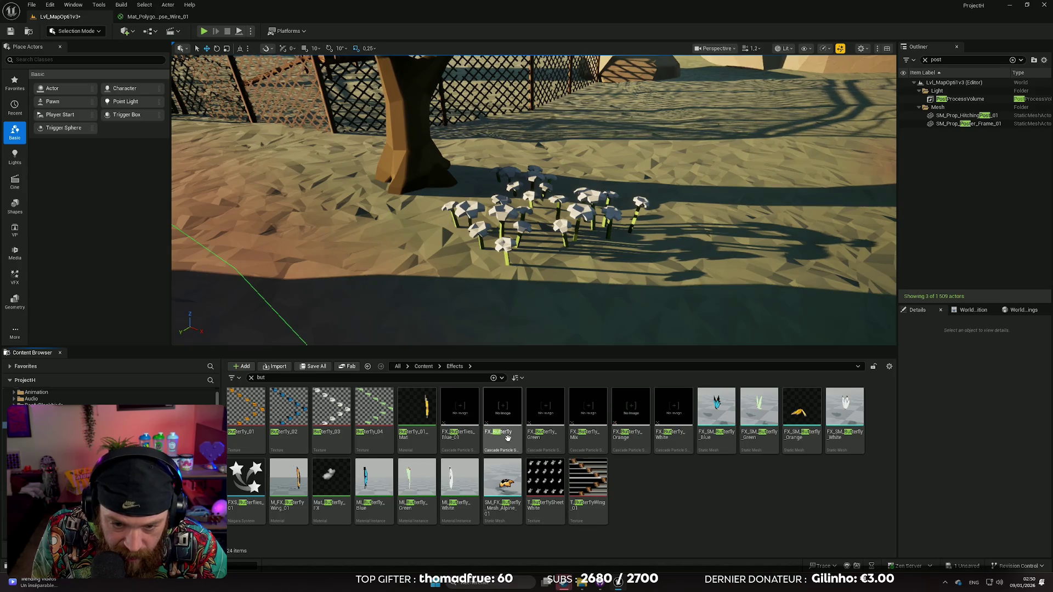
pyautogui.moveTo(504, 437)
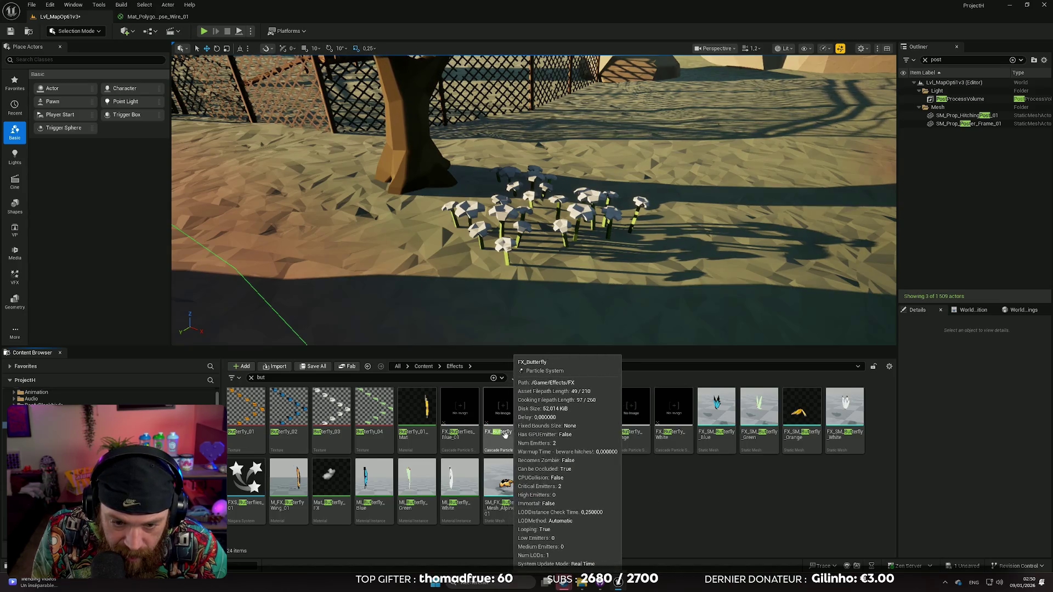
pyautogui.moveTo(572, 451)
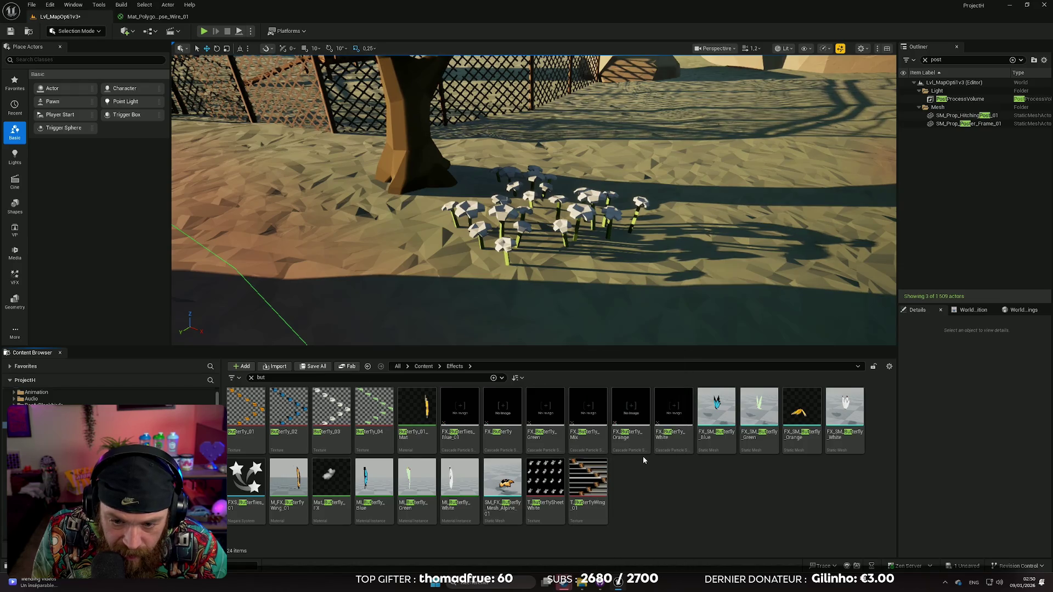
pyautogui.moveTo(631, 434); pyautogui.dragTo(545, 205)
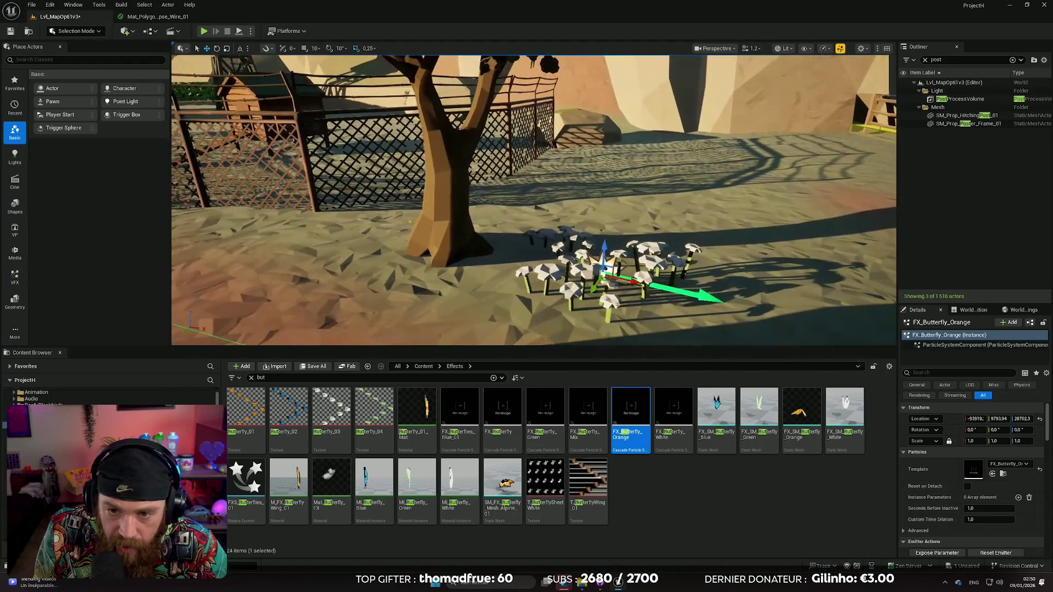
# Step: Reposition the orange butterfly effect, then replace it with FX_Butterfly among the flowers
pyautogui.moveTo(269, 78)
pyautogui.mouseDown()
pyautogui.moveTo(269, 110)
pyautogui.moveTo(329, 110)
pyautogui.moveTo(226, 96)
pyautogui.mouseUp()
pyautogui.scroll(-2, 329, 110)
pyautogui.moveTo(543, 253)
pyautogui.mouseDown()
pyautogui.moveTo(521, 249)
pyautogui.moveTo(543, 249)
pyautogui.moveTo(532, 239)
pyautogui.mouseUp()
pyautogui.click(532, 251)
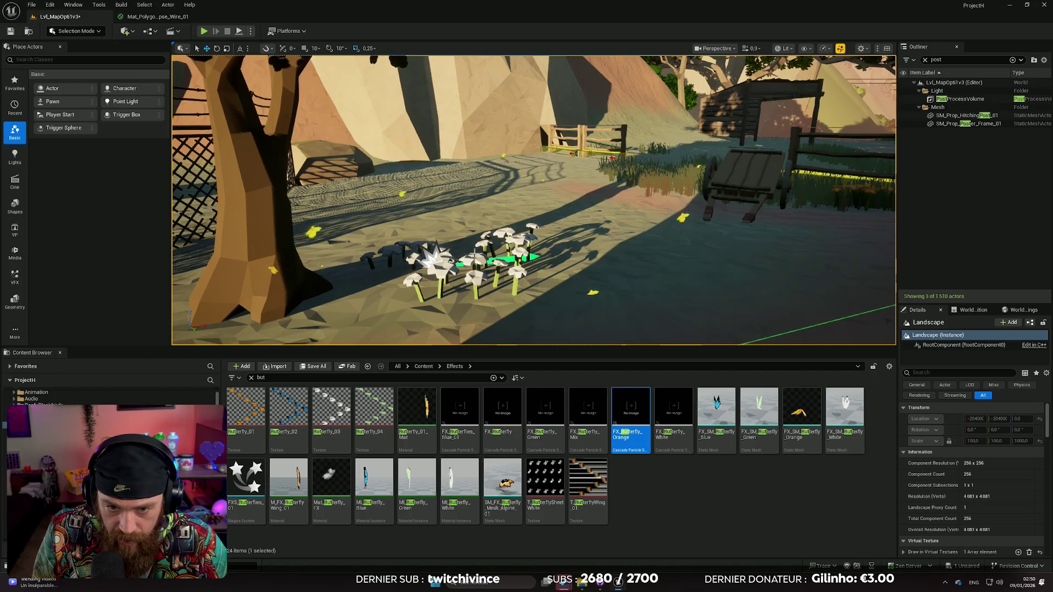
pyautogui.moveTo(631, 416)
pyautogui.mouseDown()
pyautogui.moveTo(436, 260)
pyautogui.moveTo(502, 239)
pyautogui.moveTo(513, 263)
pyautogui.mouseUp()
pyautogui.hotkey('ctrl', 'z')
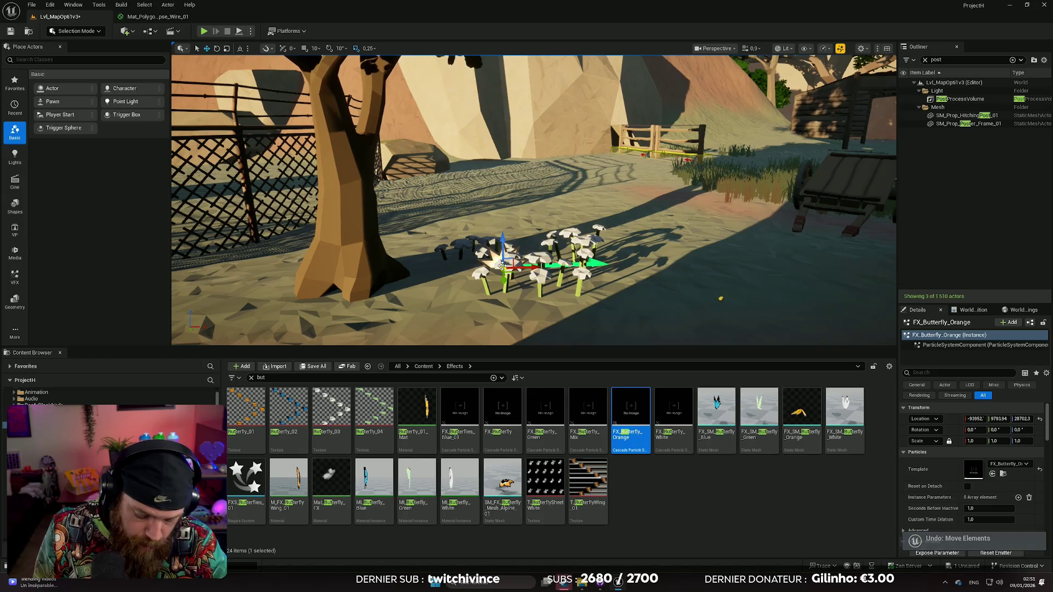
pyautogui.press('Delete')
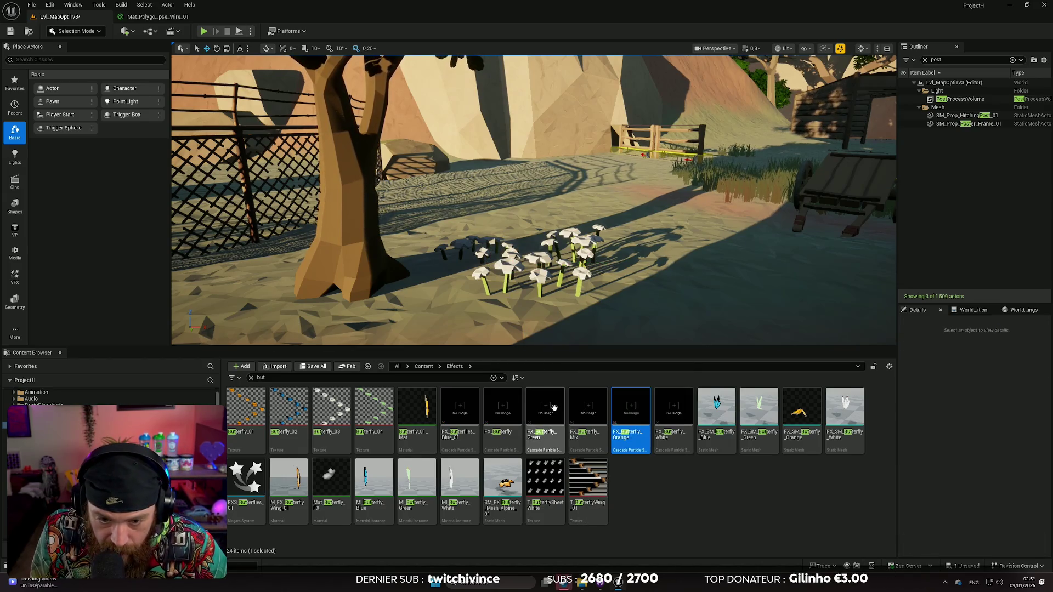
pyautogui.moveTo(502, 408)
pyautogui.mouseDown()
pyautogui.moveTo(521, 266)
pyautogui.moveTo(517, 257)
pyautogui.moveTo(453, 258)
pyautogui.moveTo(538, 258)
pyautogui.moveTo(494, 257)
pyautogui.moveTo(521, 257)
pyautogui.mouseUp()
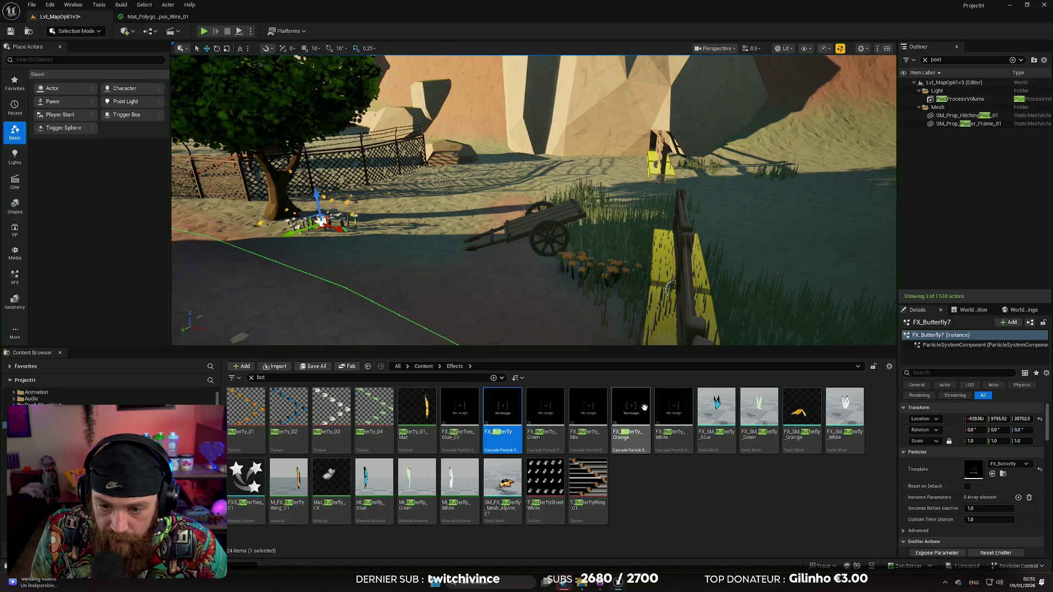
# Step: Drag the FX_Butterfly_White effect into the level among the flowers near the cart and fence
pyautogui.rightClick(672, 409)
pyautogui.moveTo(672, 408)
pyautogui.mouseDown()
pyautogui.moveTo(608, 248)
pyautogui.moveTo(570, 257)
pyautogui.moveTo(529, 236)
pyautogui.moveTo(574, 260)
pyautogui.moveTo(593, 257)
pyautogui.moveTo(577, 280)
pyautogui.mouseUp()
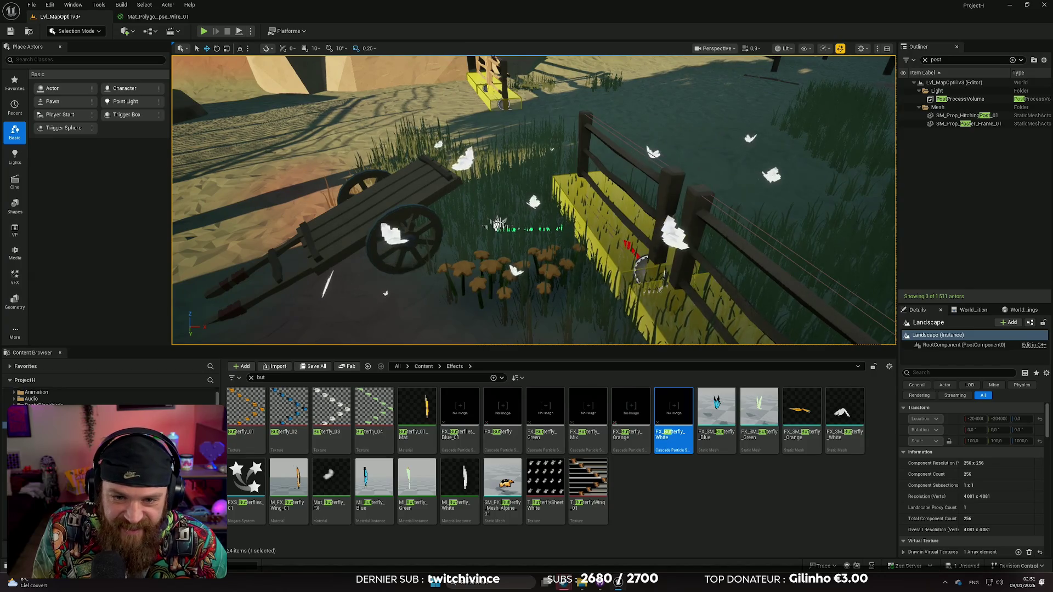
pyautogui.moveTo(497, 233); pyautogui.dragTo(461, 241)
pyautogui.press('f')
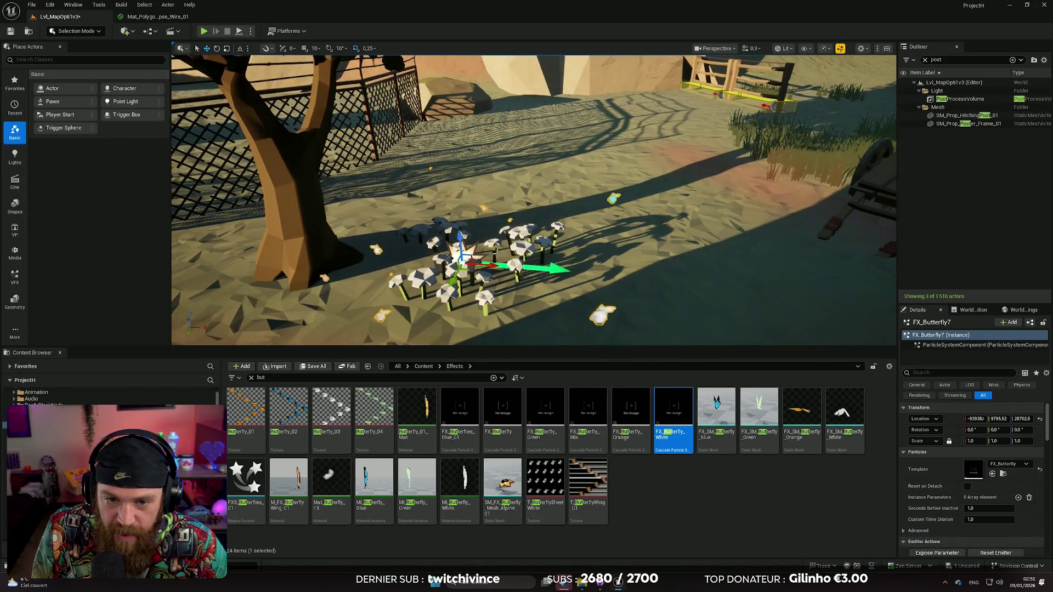
pyautogui.click(690, 298)
pyautogui.moveTo(690, 299); pyautogui.dragTo(549, 302)
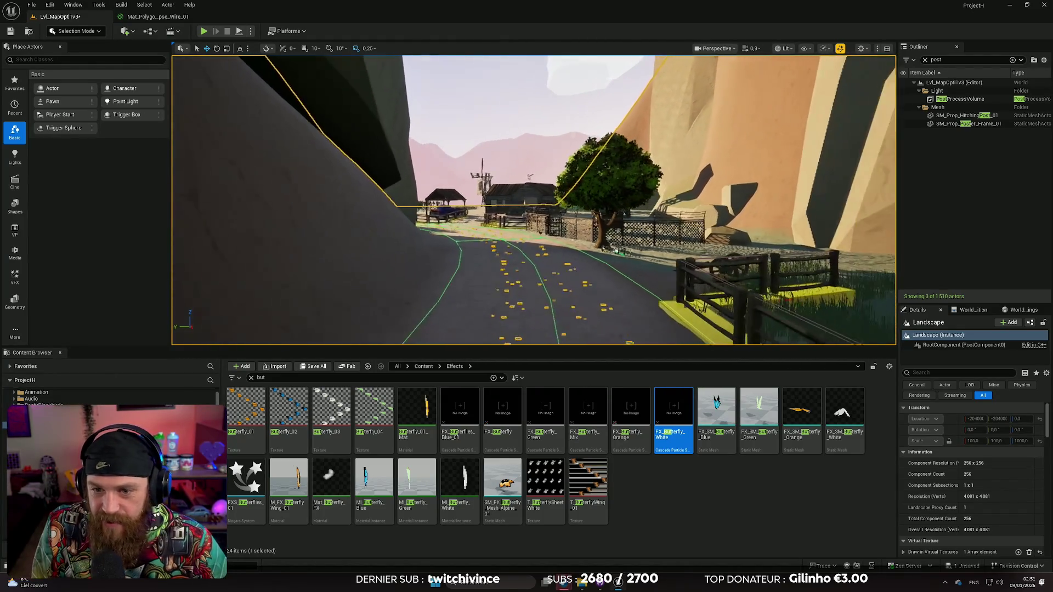
pyautogui.moveTo(599, 303); pyautogui.dragTo(600, 303)
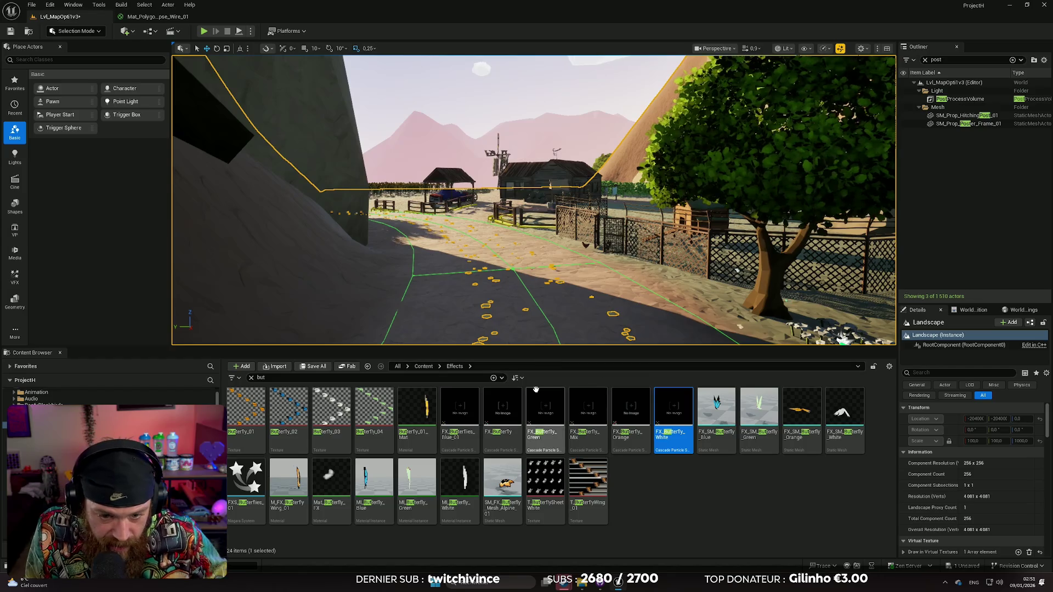
pyautogui.moveTo(246, 477); pyautogui.dragTo(692, 314)
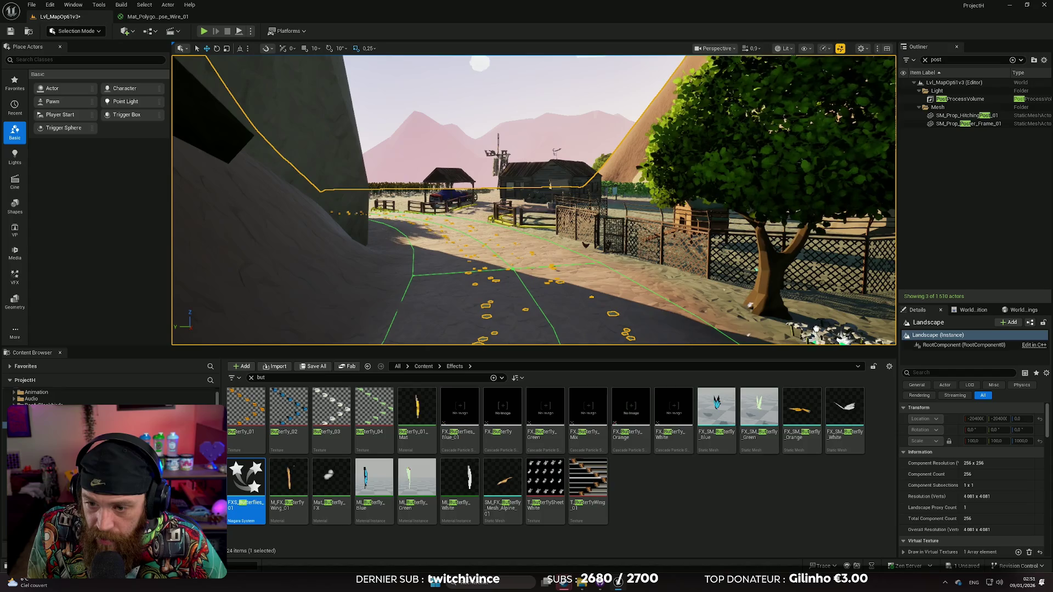
pyautogui.moveTo(624, 268); pyautogui.dragTo(623, 267)
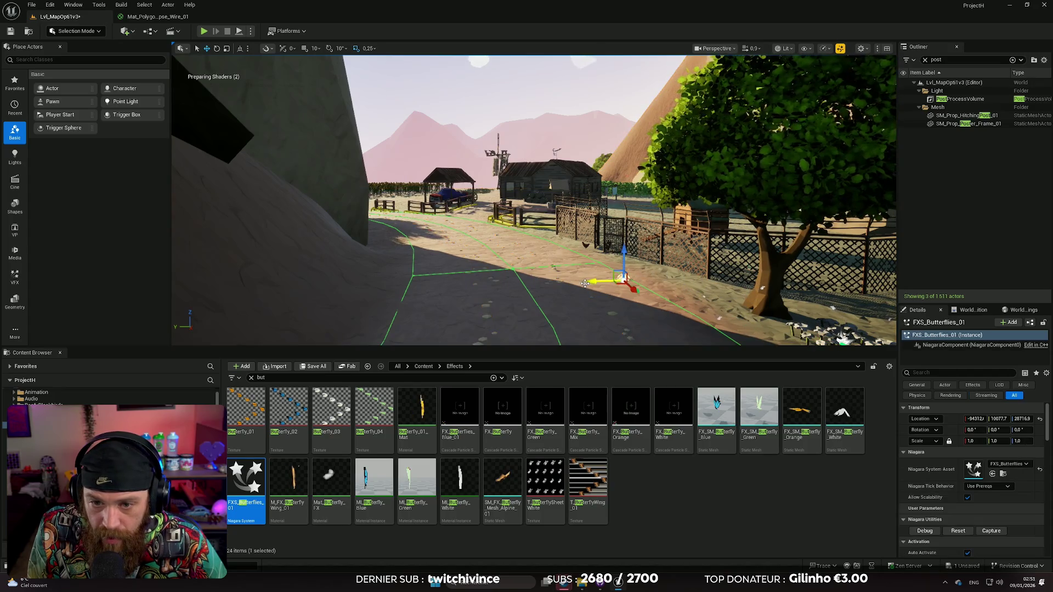
pyautogui.press('s')
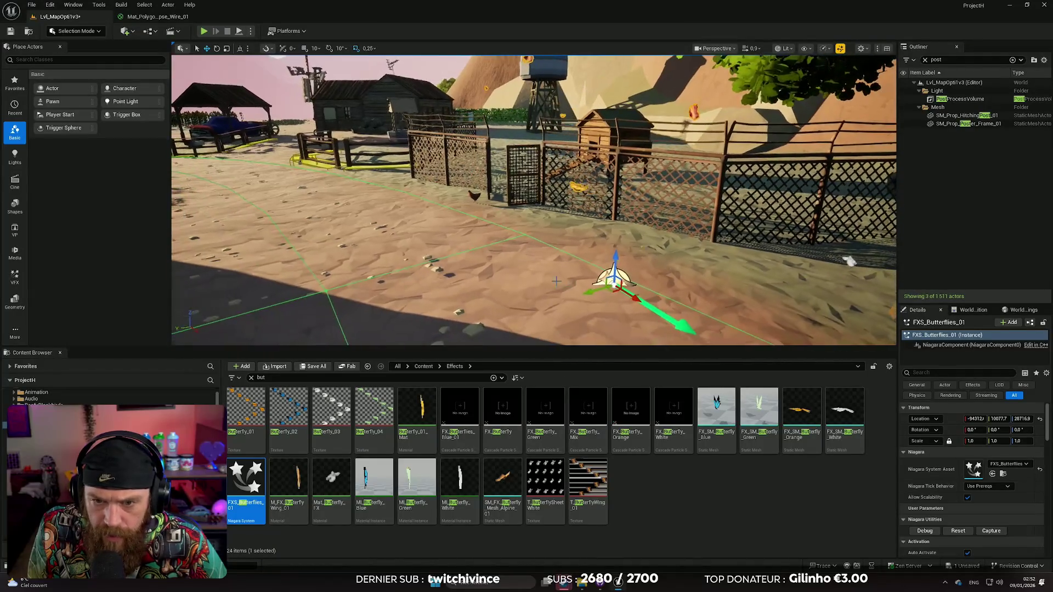
pyautogui.click(510, 264)
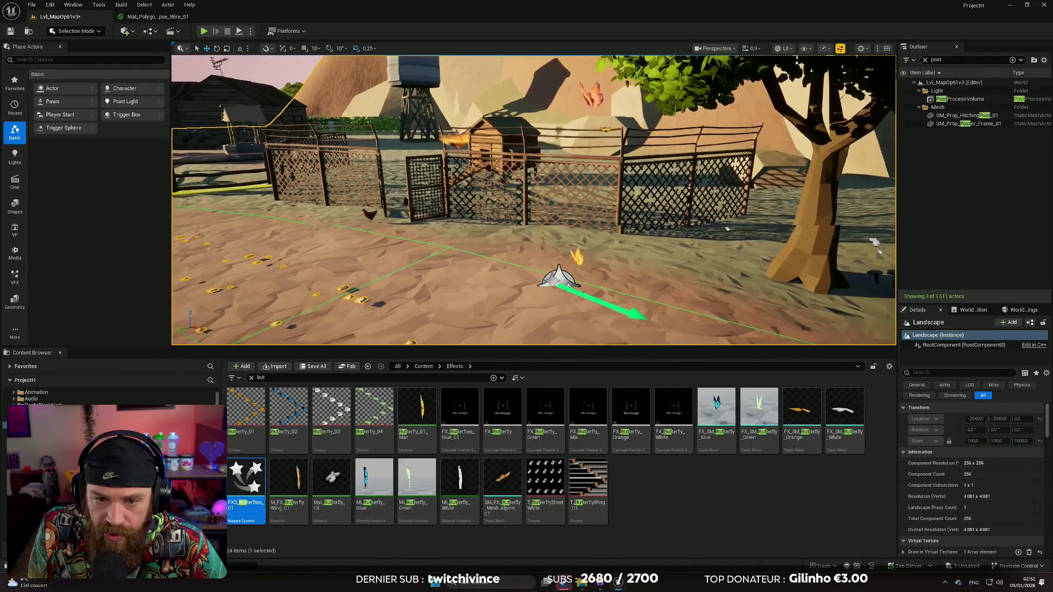
pyautogui.click(558, 273)
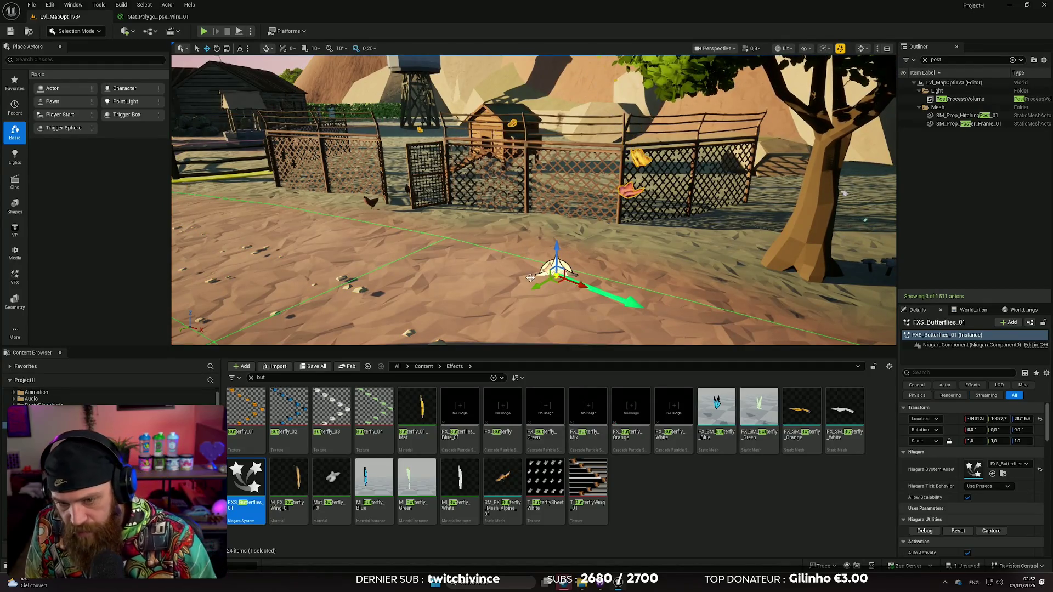
pyautogui.press('Delete')
pyautogui.moveTo(533, 220)
pyautogui.mouseDown()
pyautogui.moveTo(521, 230)
pyautogui.moveTo(521, 217)
pyautogui.mouseUp()
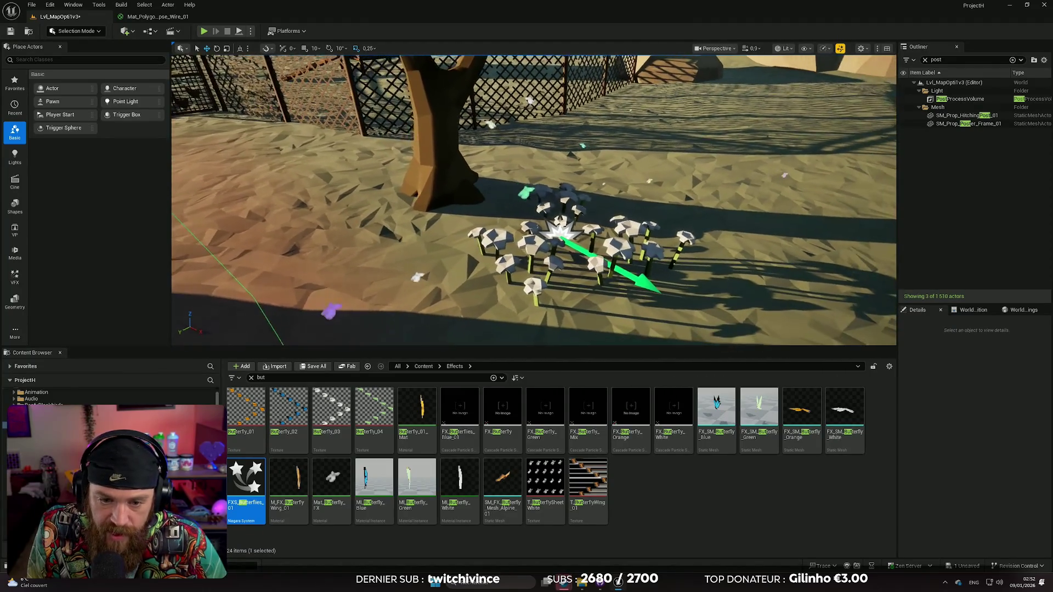
pyautogui.moveTo(521, 217)
pyautogui.mouseDown()
pyautogui.moveTo(554, 220)
pyautogui.moveTo(532, 227)
pyautogui.moveTo(536, 186)
pyautogui.moveTo(494, 192)
pyautogui.moveTo(494, 165)
pyautogui.moveTo(356, 122)
pyautogui.mouseUp()
pyautogui.scroll(3, 493, 165)
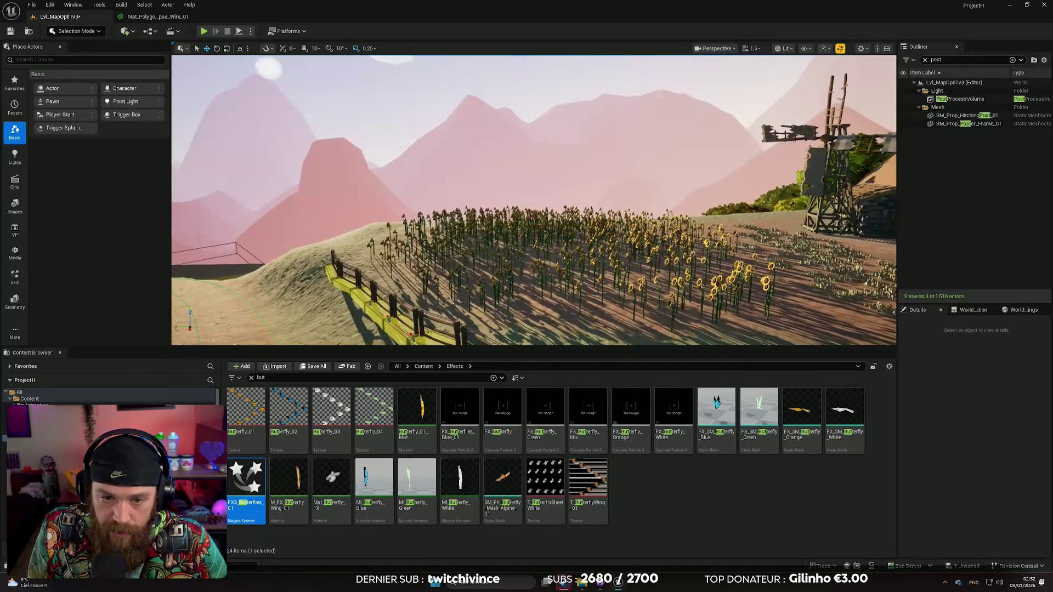
# Step: From the BeefyBlackbirds folder, drag BP_TakeOff_Blackbirds into the level above the sunflower field
pyautogui.click(55, 418)
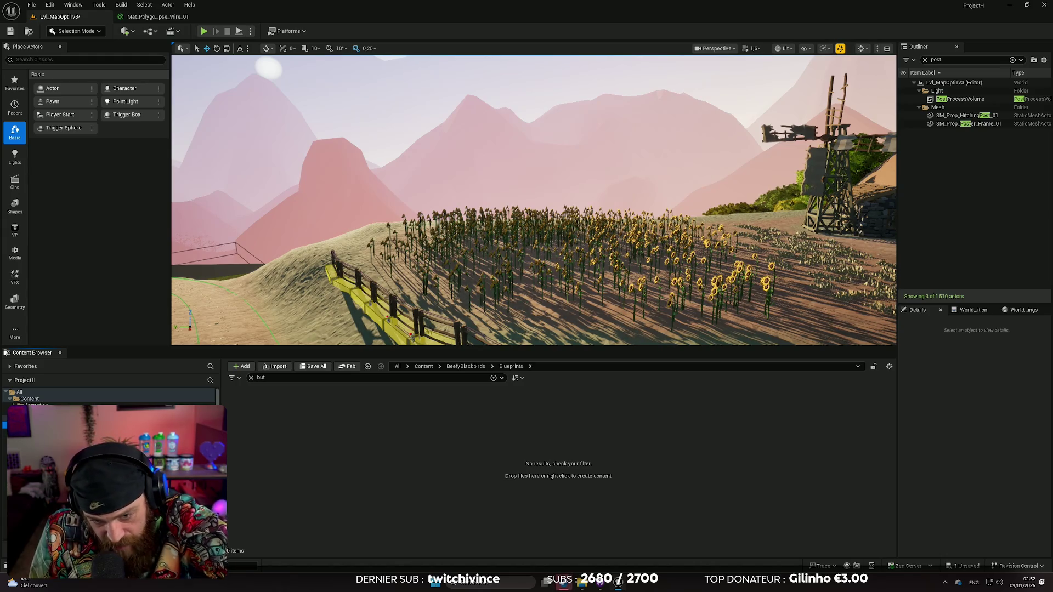
pyautogui.click(251, 378)
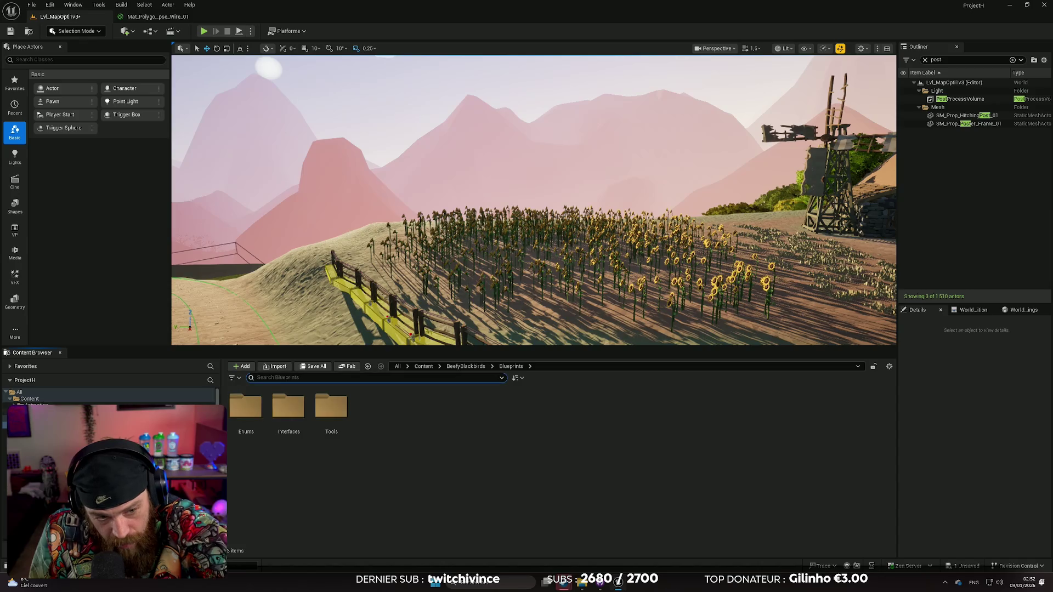
pyautogui.click(503, 408)
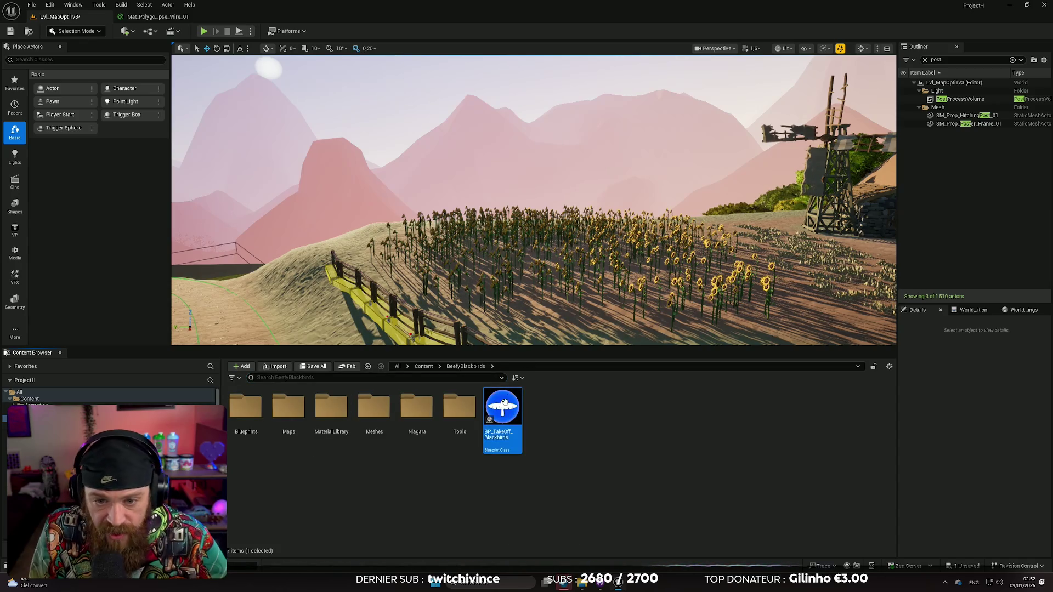
pyautogui.moveTo(562, 252)
pyautogui.mouseDown()
pyautogui.moveTo(564, 318)
pyautogui.moveTo(564, 297)
pyautogui.moveTo(565, 318)
pyautogui.moveTo(564, 307)
pyautogui.moveTo(610, 315)
pyautogui.moveTo(598, 315)
pyautogui.moveTo(598, 299)
pyautogui.moveTo(447, 315)
pyautogui.moveTo(482, 315)
pyautogui.moveTo(450, 315)
pyautogui.moveTo(450, 296)
pyautogui.moveTo(449, 324)
pyautogui.mouseUp()
pyautogui.click(597, 220)
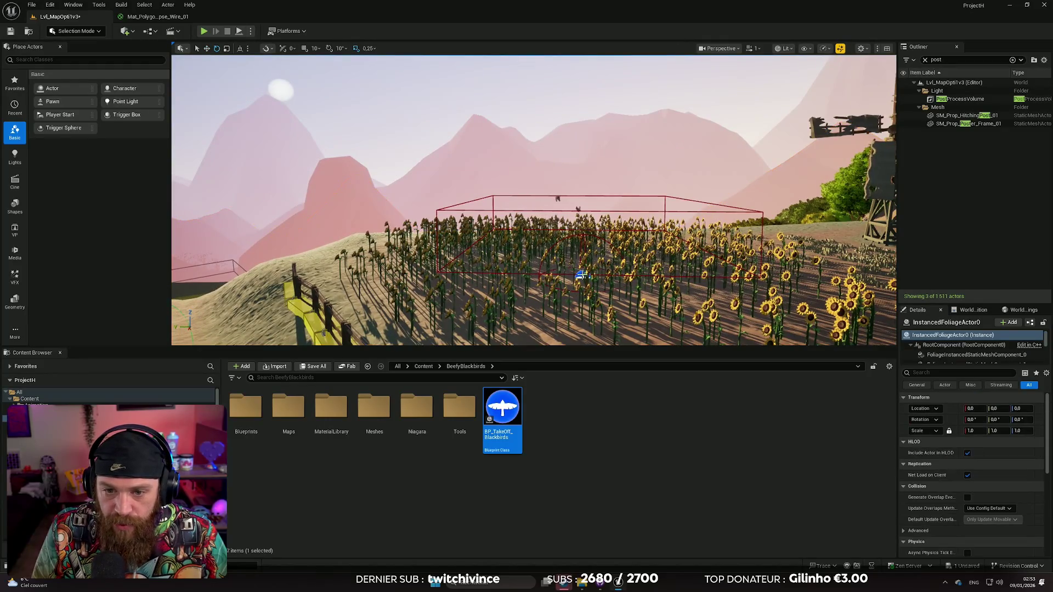
# Step: Lift the BP_TakeOff_Blackbirds2 flock a little along Z above the sunflowers and reselect it
pyautogui.click(596, 211)
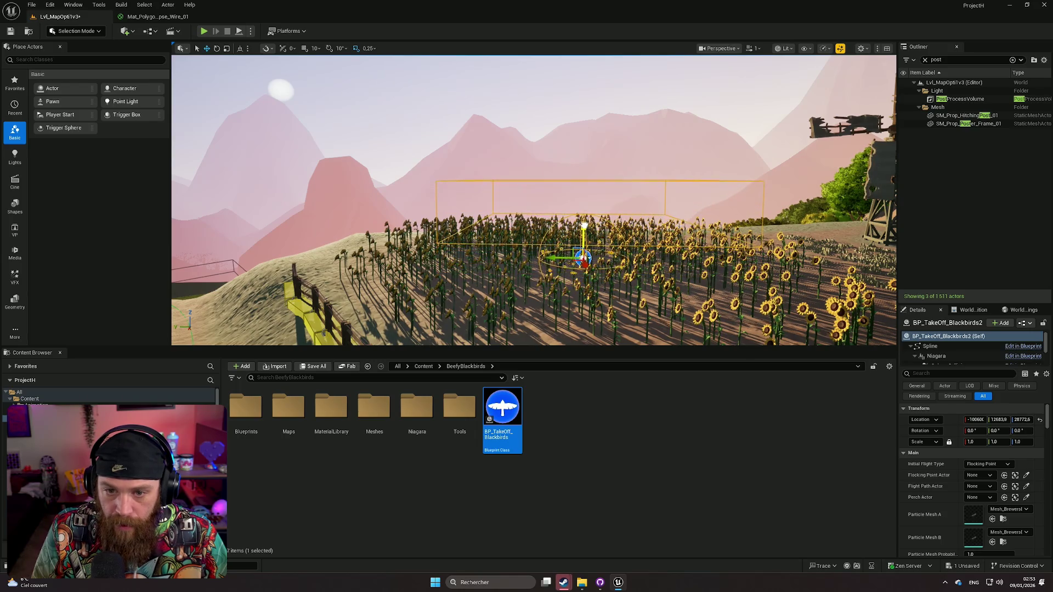
pyautogui.moveTo(509, 245)
pyautogui.mouseDown()
pyautogui.moveTo(509, 285)
pyautogui.moveTo(493, 241)
pyautogui.moveTo(509, 245)
pyautogui.mouseUp()
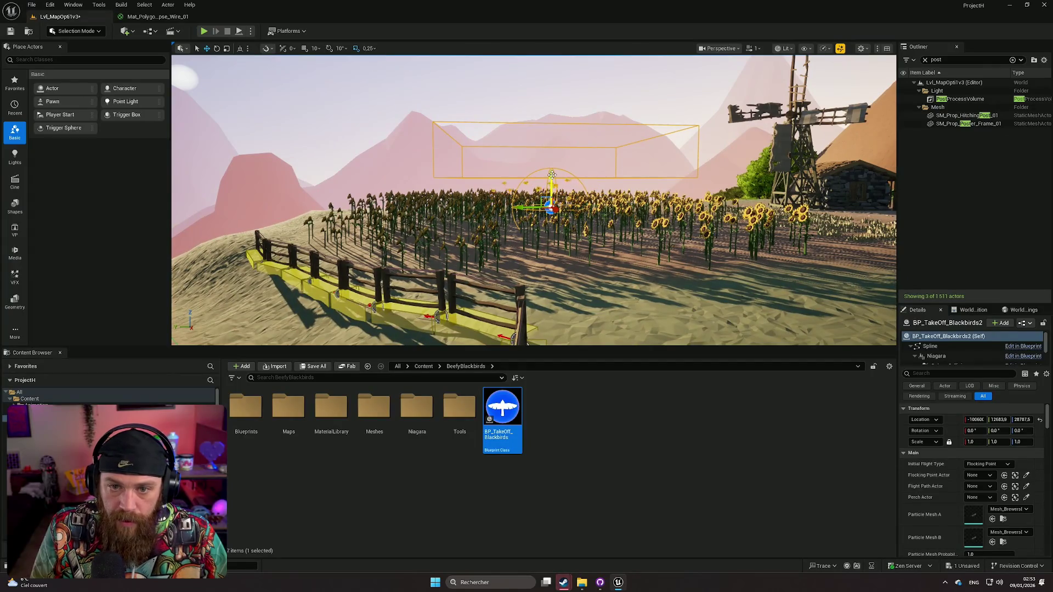
pyautogui.moveTo(552, 174); pyautogui.dragTo(552, 176)
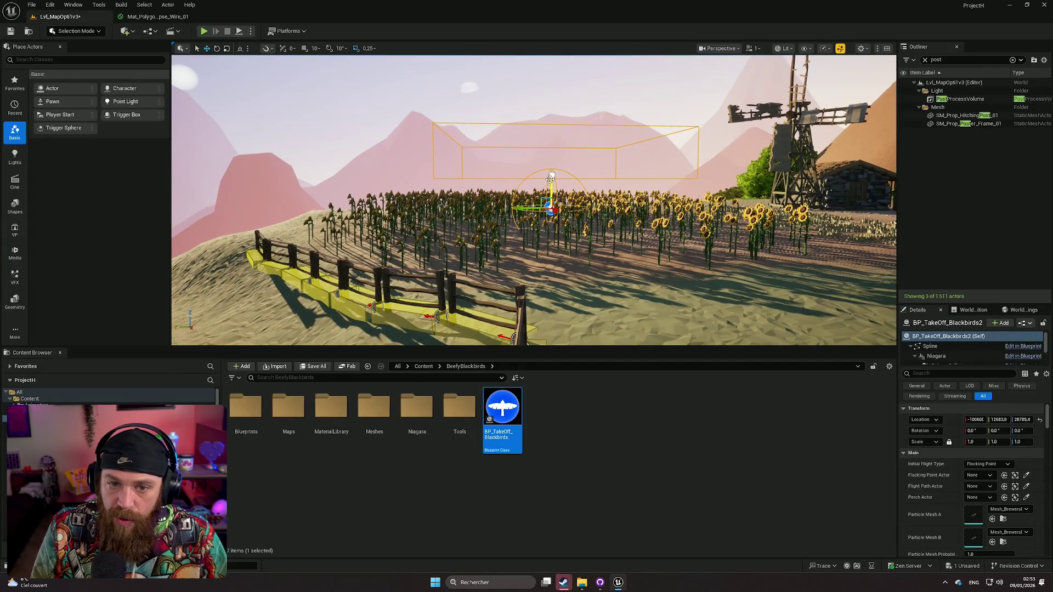
pyautogui.click(565, 211)
pyautogui.moveTo(565, 211)
pyautogui.mouseDown()
pyautogui.moveTo(513, 215)
pyautogui.moveTo(675, 287)
pyautogui.mouseUp()
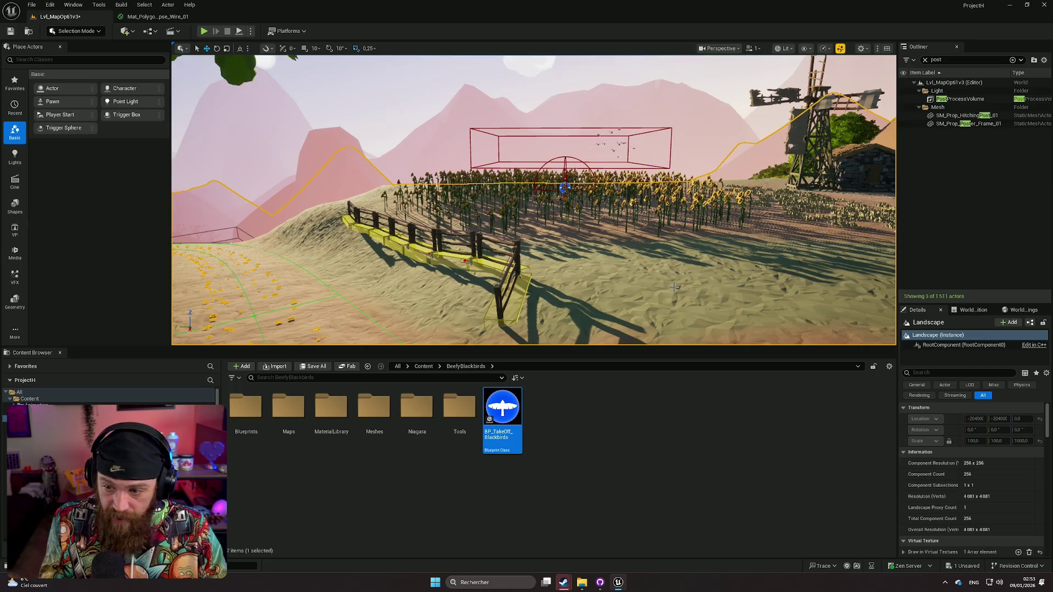
pyautogui.moveTo(510, 406)
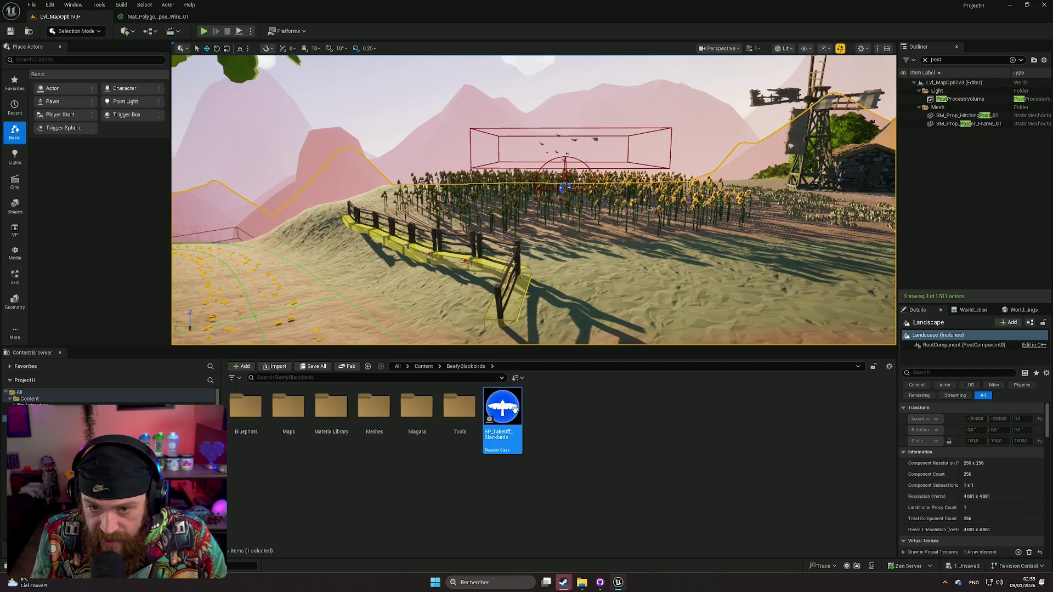
pyautogui.click(560, 127)
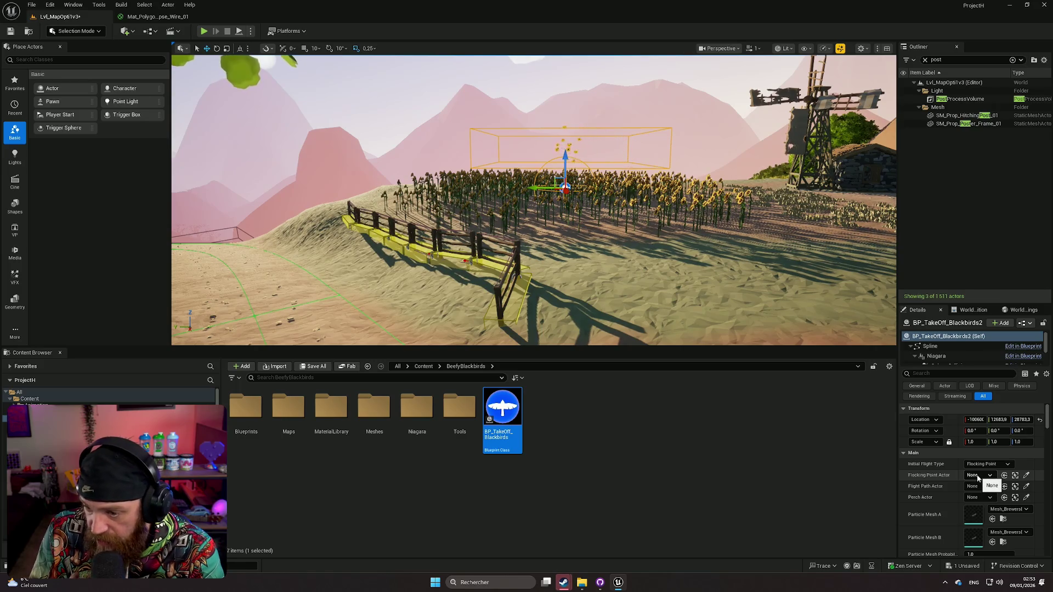
# Step: Set the flock's Initial Flight Type so the birds start out perched
pyautogui.click(980, 475)
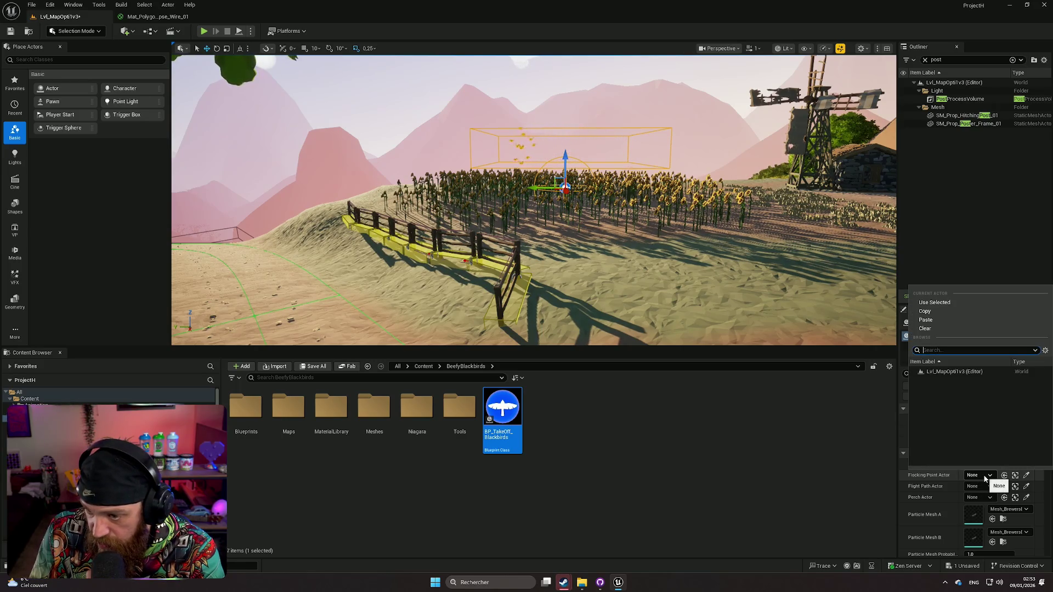
pyautogui.click(984, 479)
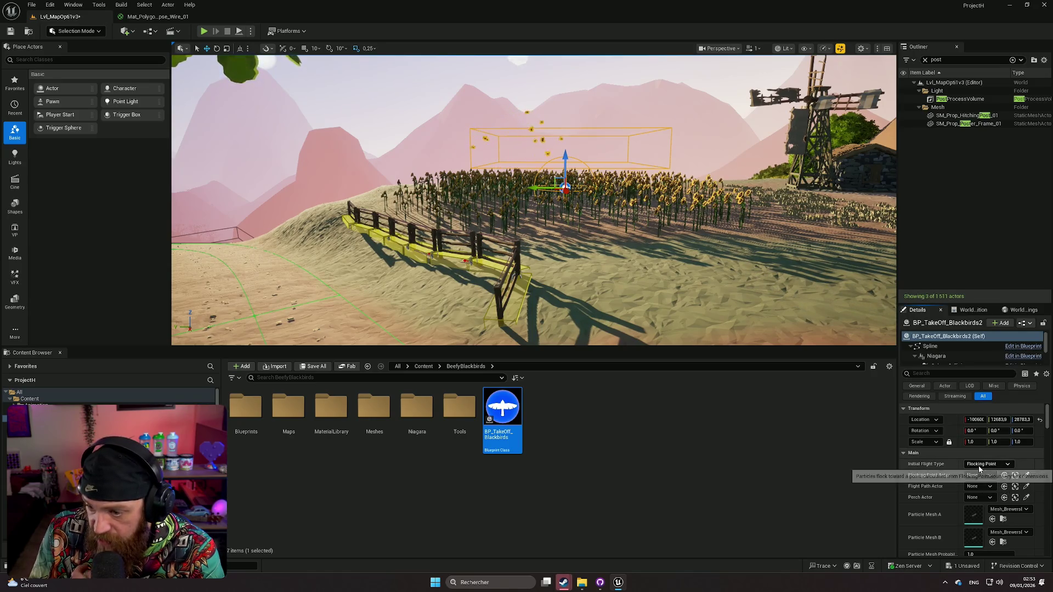
pyautogui.click(990, 465)
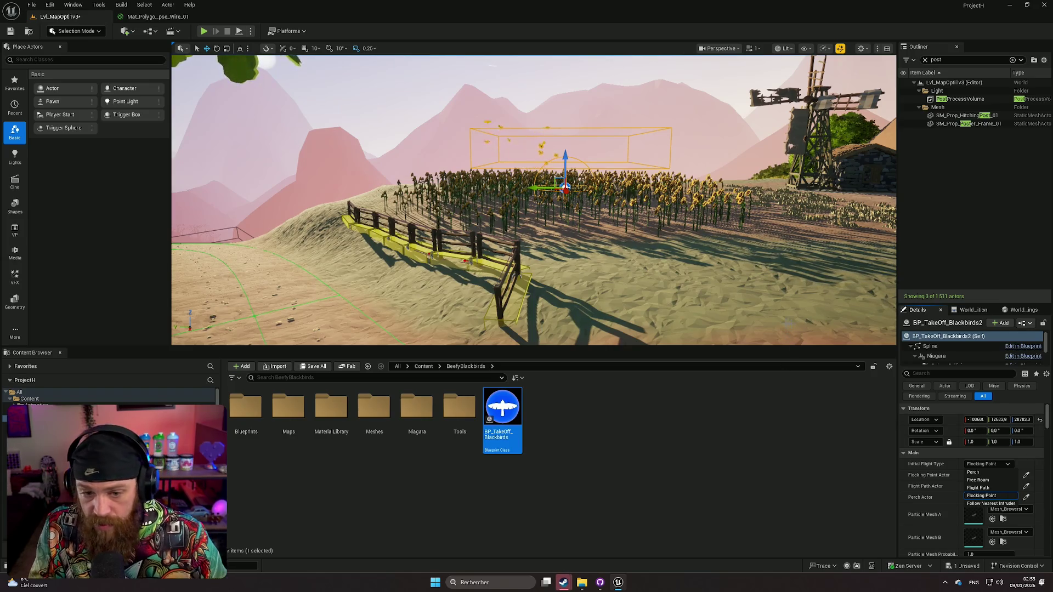
pyautogui.moveTo(732, 318)
pyautogui.mouseDown()
pyautogui.moveTo(631, 309)
pyautogui.moveTo(669, 272)
pyautogui.moveTo(673, 249)
pyautogui.mouseUp()
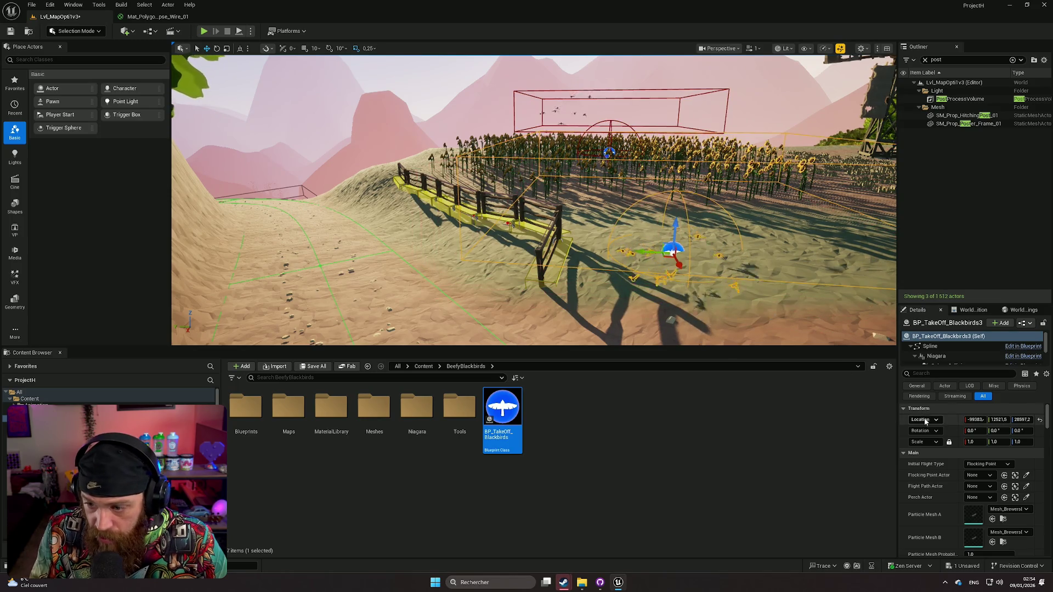
pyautogui.click(982, 467)
pyautogui.click(982, 472)
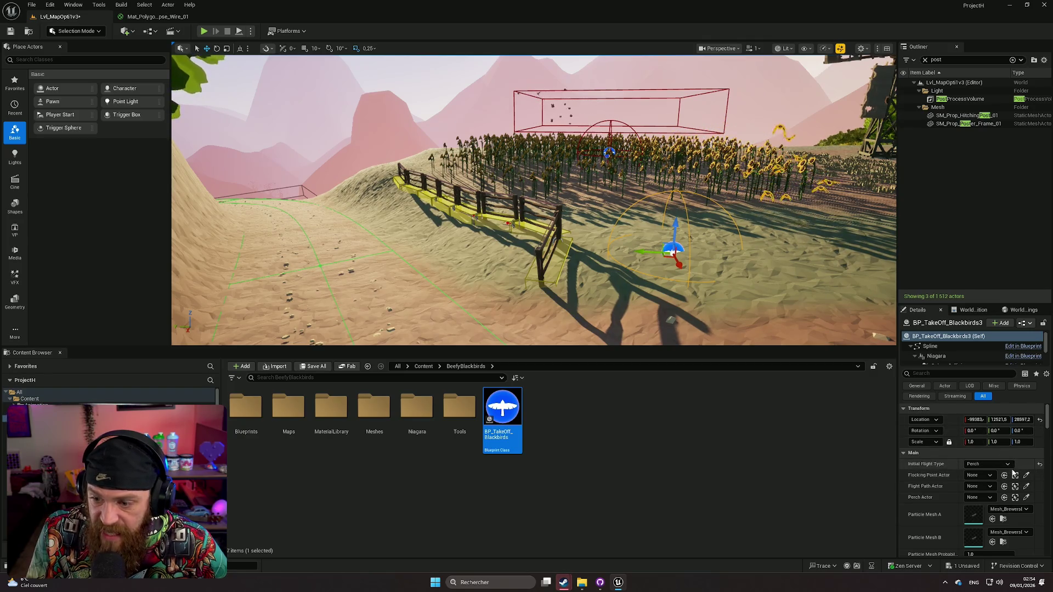
pyautogui.click(990, 464)
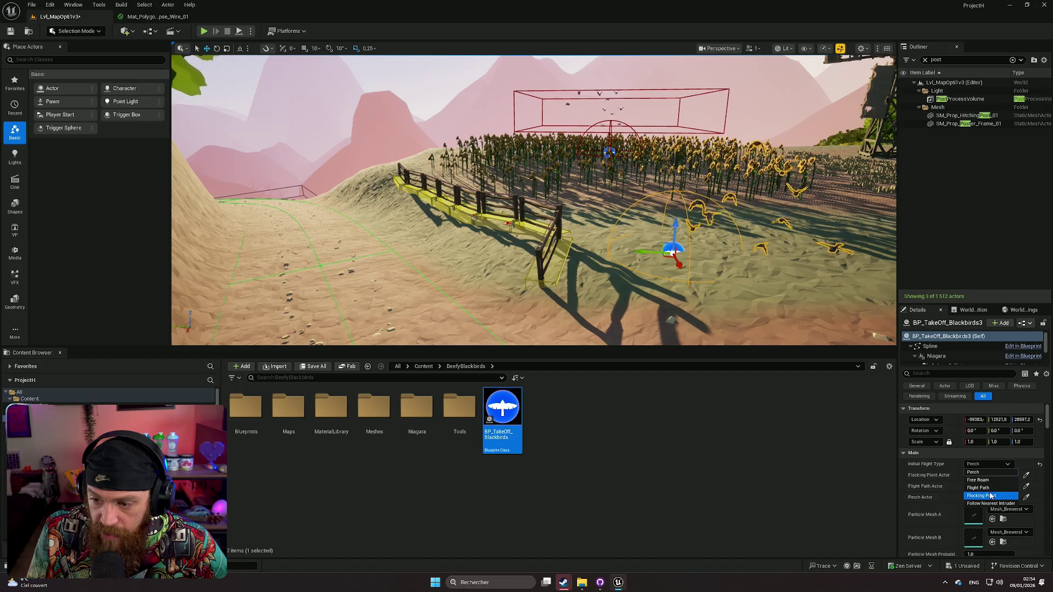
pyautogui.press('Escape')
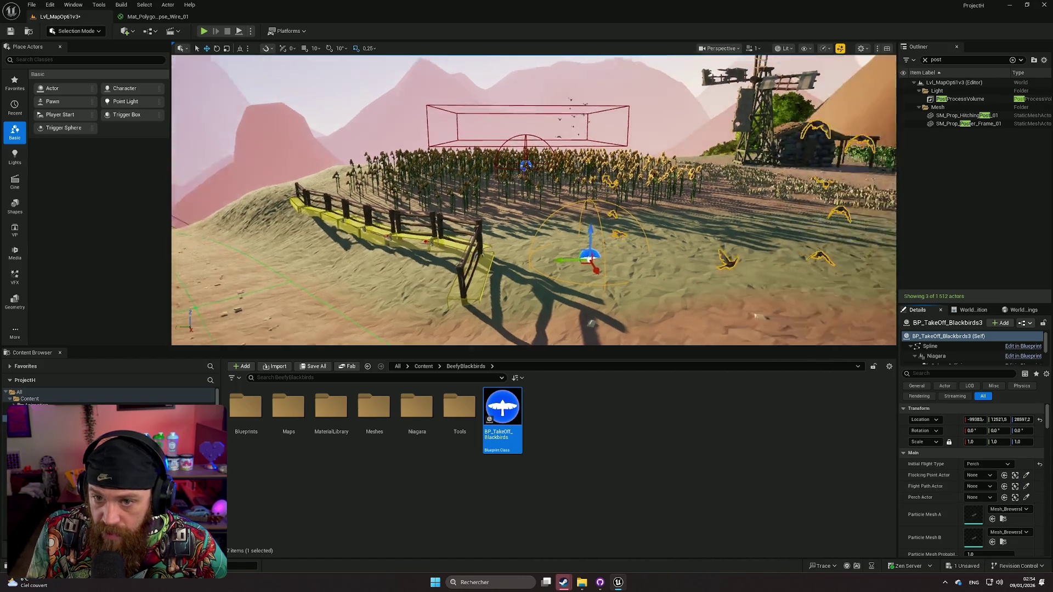
# Step: Try Flight Path and Flocking Point as Initial Flight Type, then settle on Free Roam
pyautogui.click(981, 465)
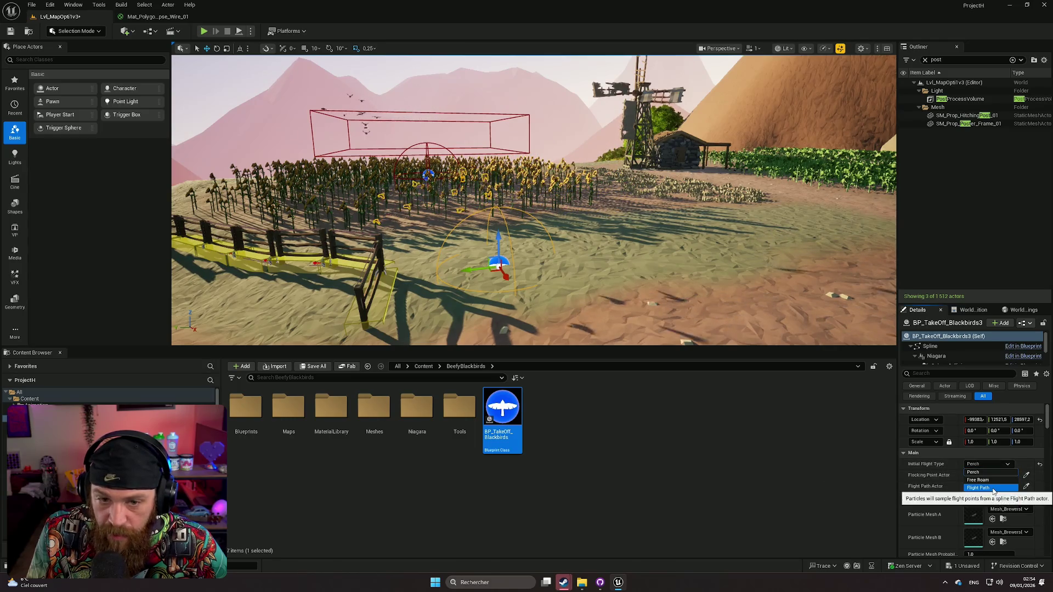
pyautogui.click(994, 489)
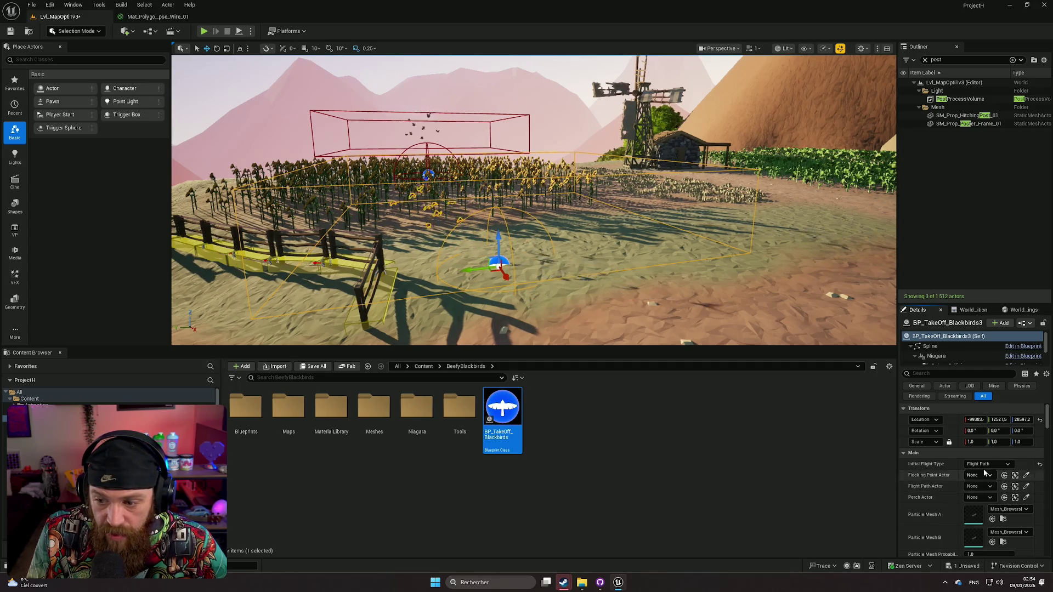
pyautogui.click(988, 465)
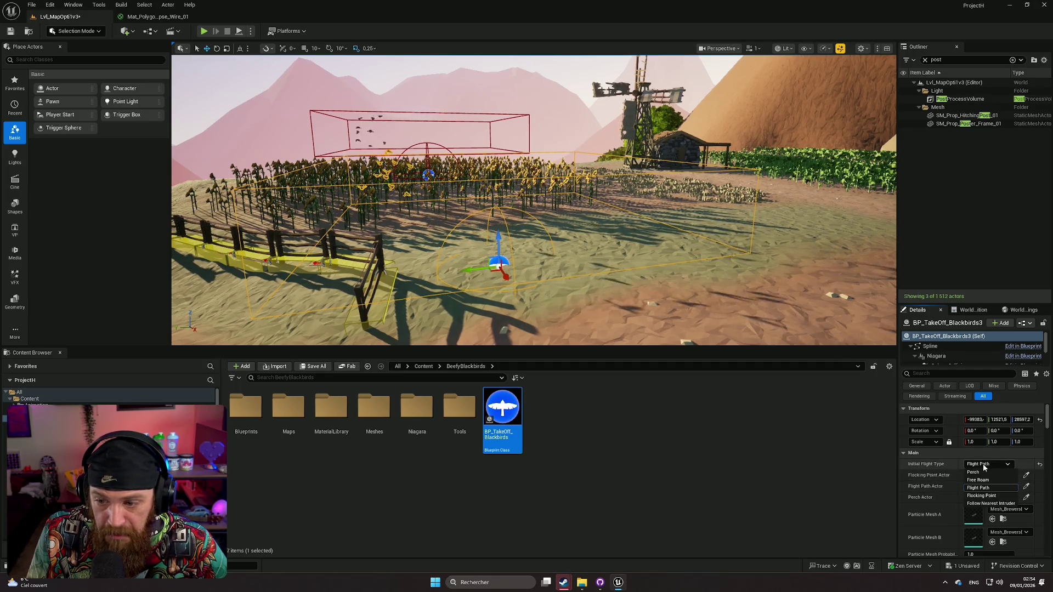
pyautogui.click(985, 495)
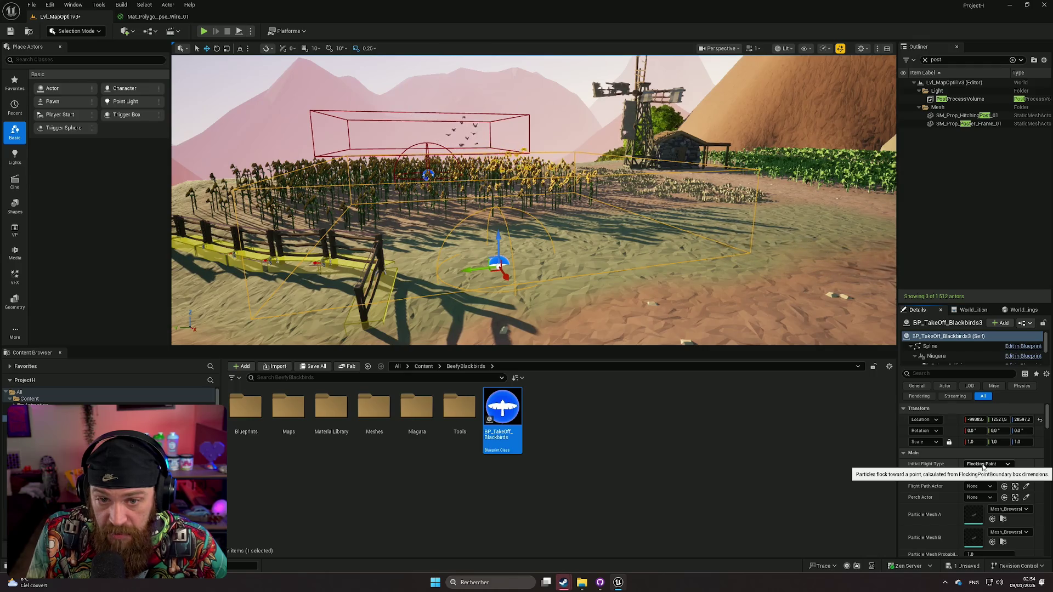
pyautogui.click(987, 464)
pyautogui.click(981, 486)
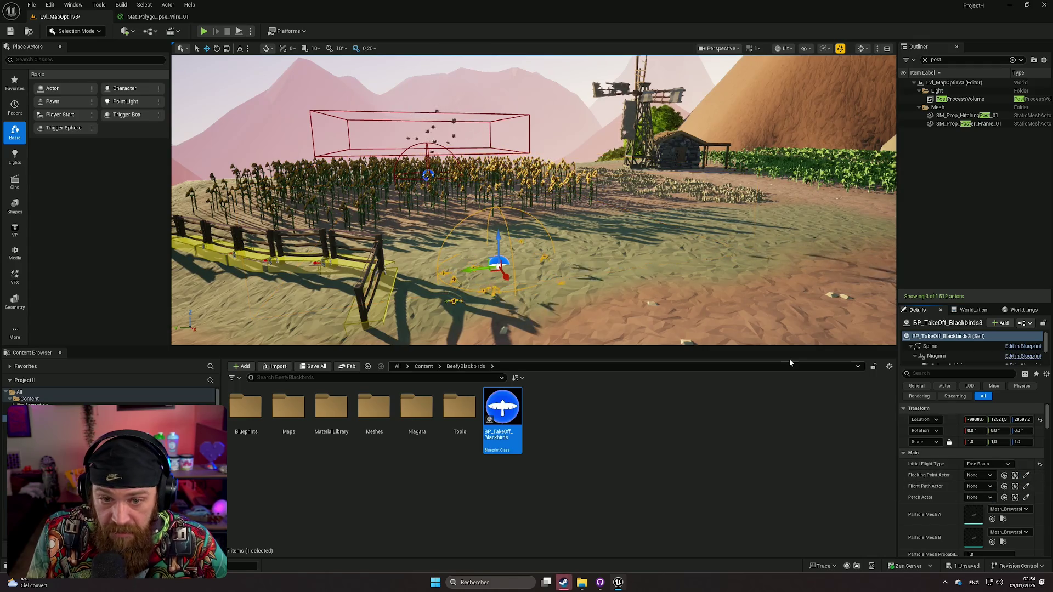
# Step: Focus BP_TakeOff_Blackbirds3 and fly in close past the fence to inspect the free-roaming birds
pyautogui.press('f')
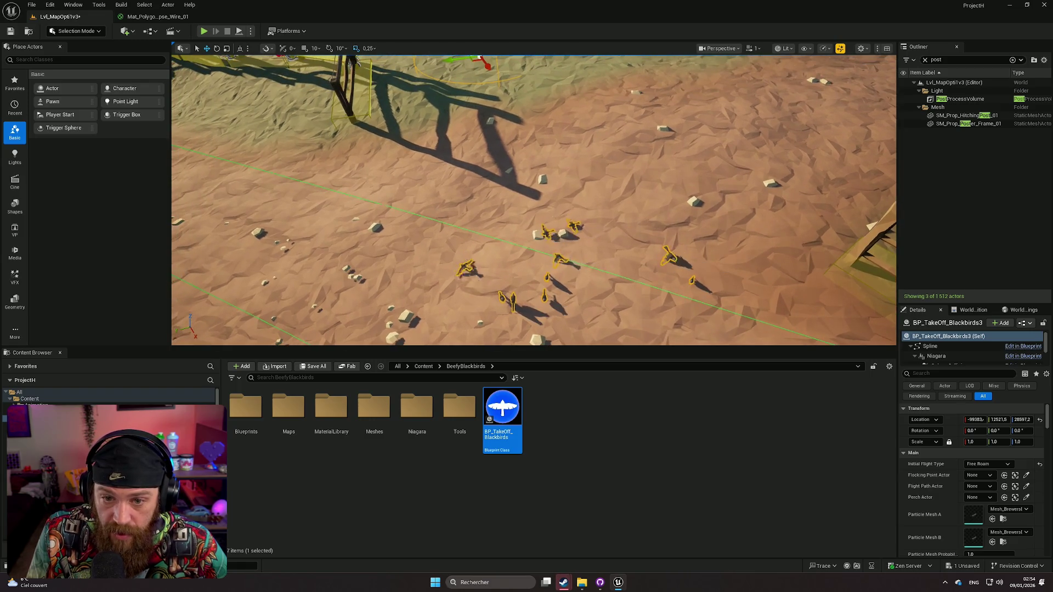
pyautogui.scroll(-2, 534, 200)
pyautogui.scroll(-1, 533, 200)
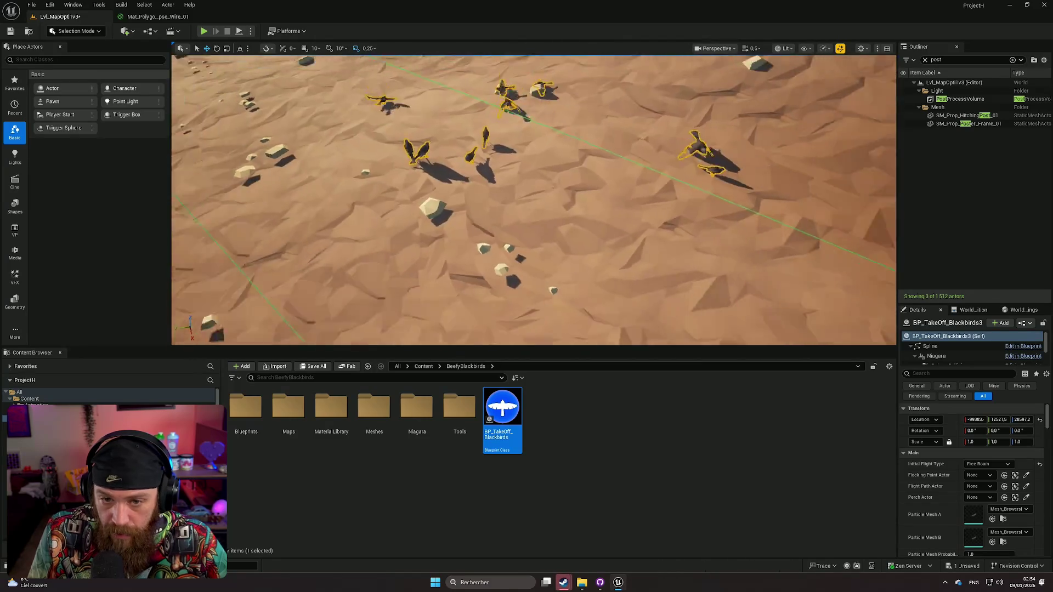
pyautogui.scroll(3, 533, 201)
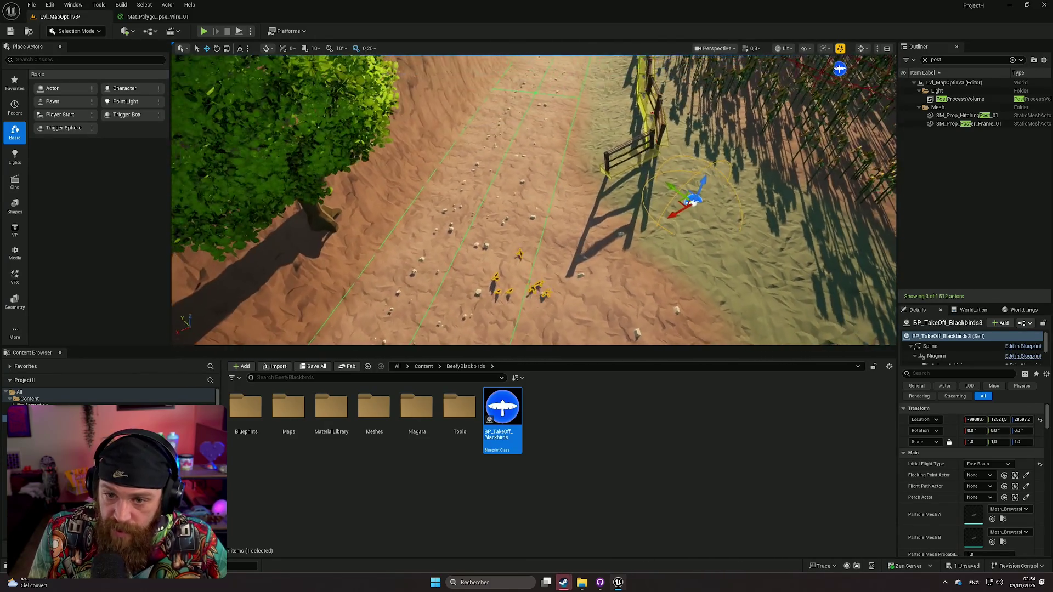
pyautogui.press('w')
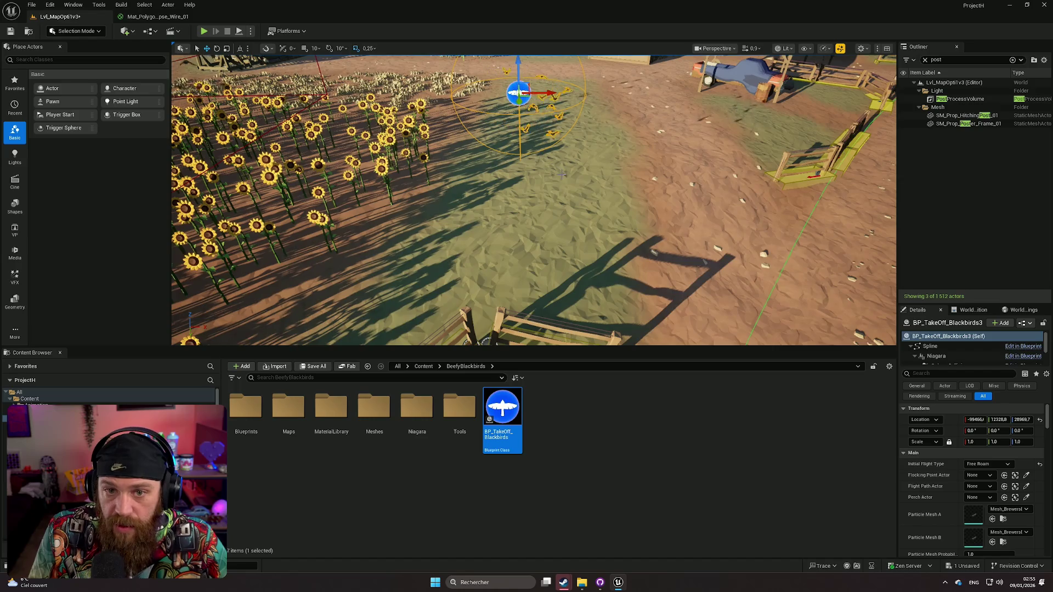
pyautogui.scroll(-5, 562, 174)
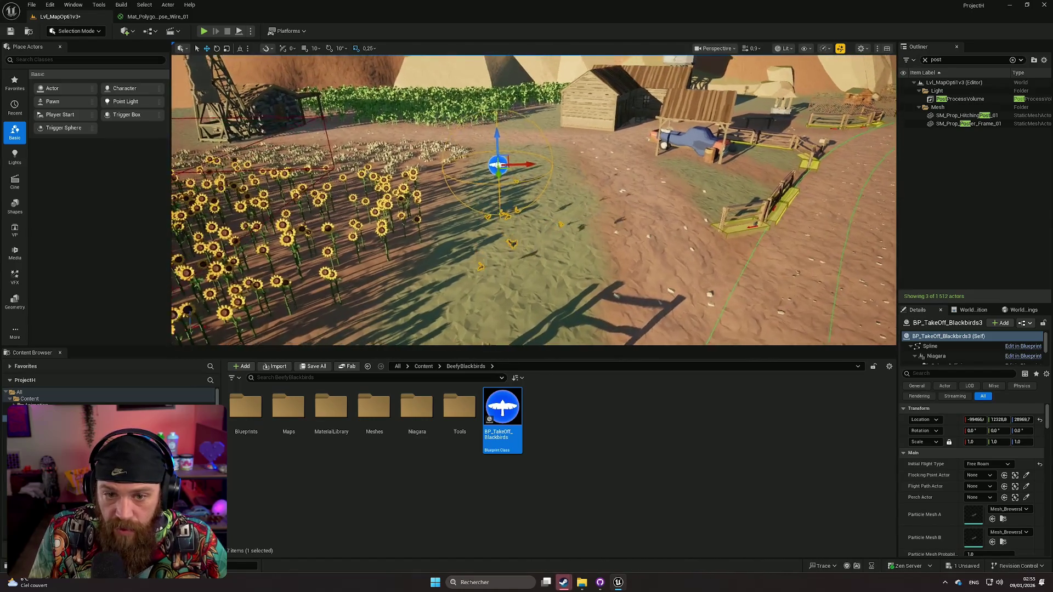
pyautogui.scroll(5, 597, 210)
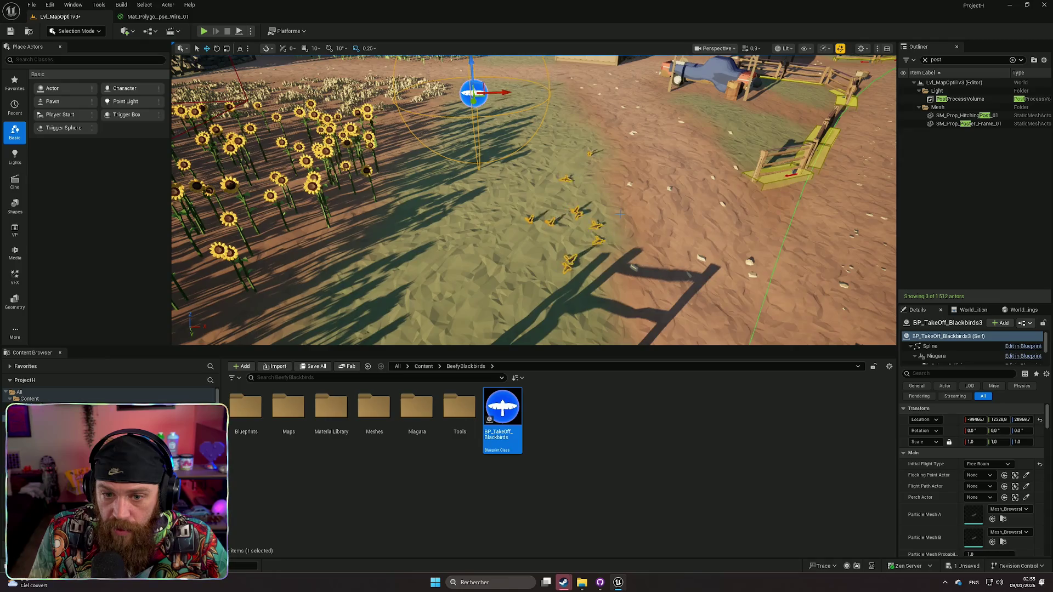
pyautogui.scroll(6, 613, 216)
pyautogui.scroll(-2, 534, 200)
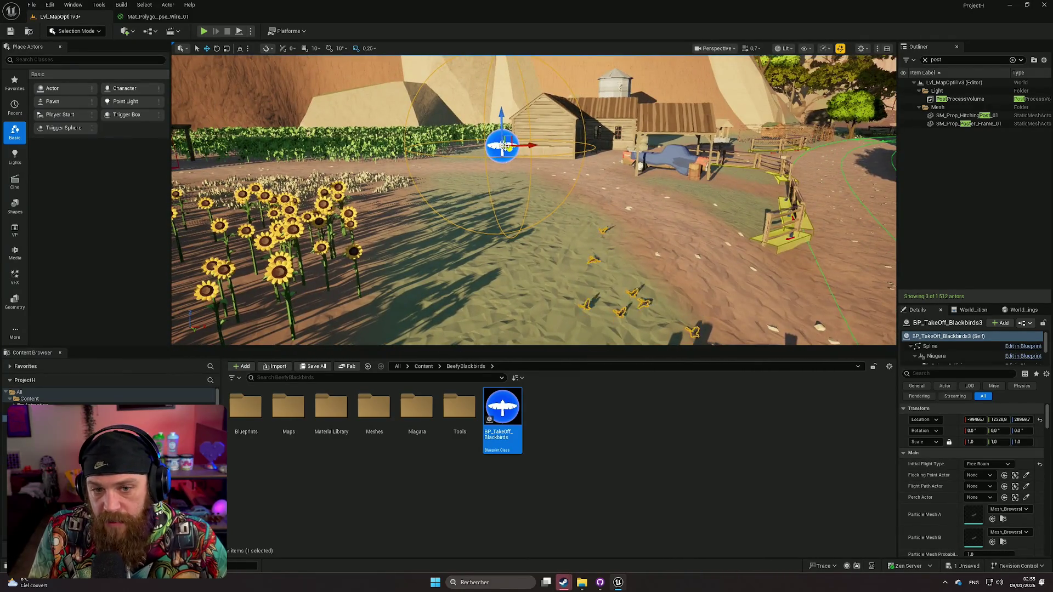
pyautogui.click(503, 144)
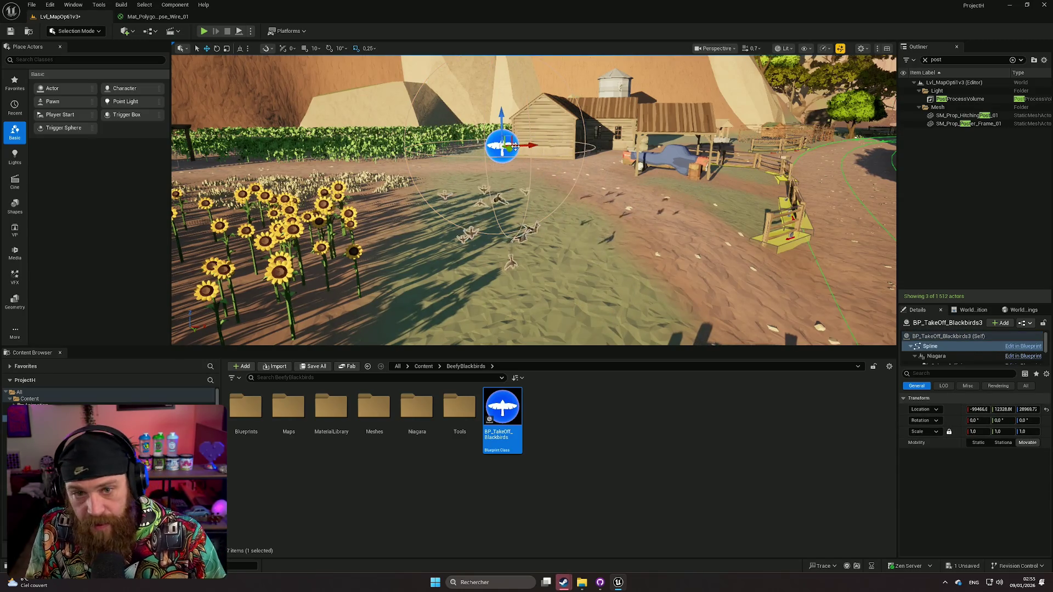
# Step: Inspect the flock's Billboard component, then delete and undo-restore SM_Bld_TrainStation_5
pyautogui.click(509, 147)
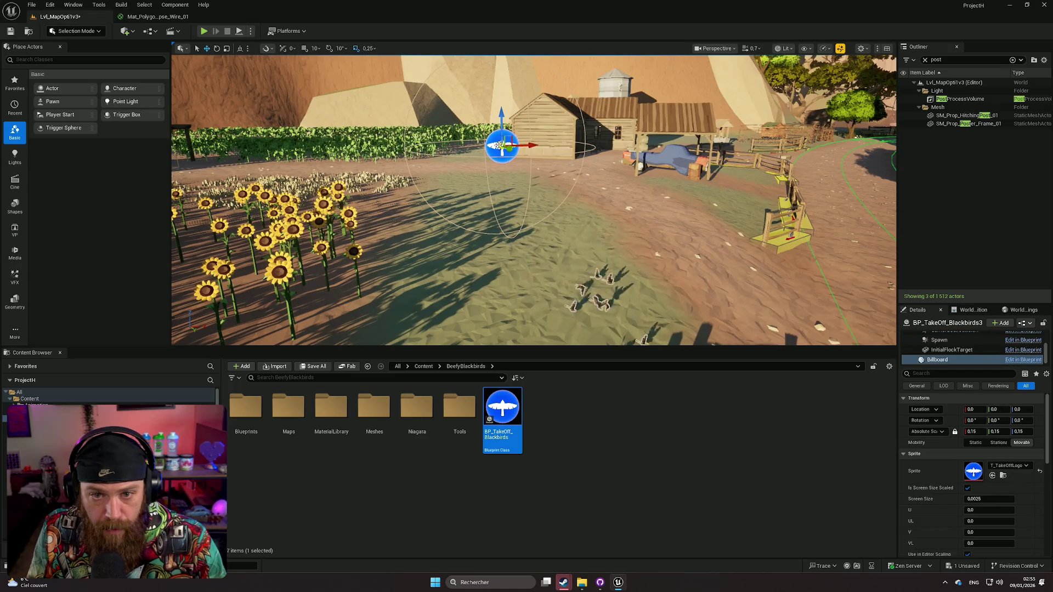
pyautogui.click(564, 156)
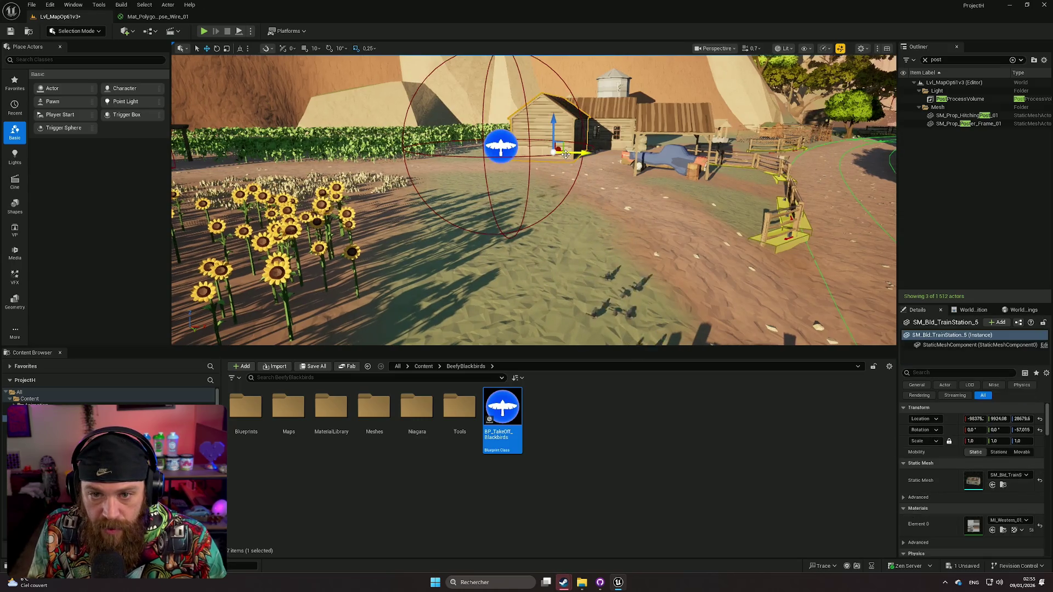
pyautogui.press('Delete')
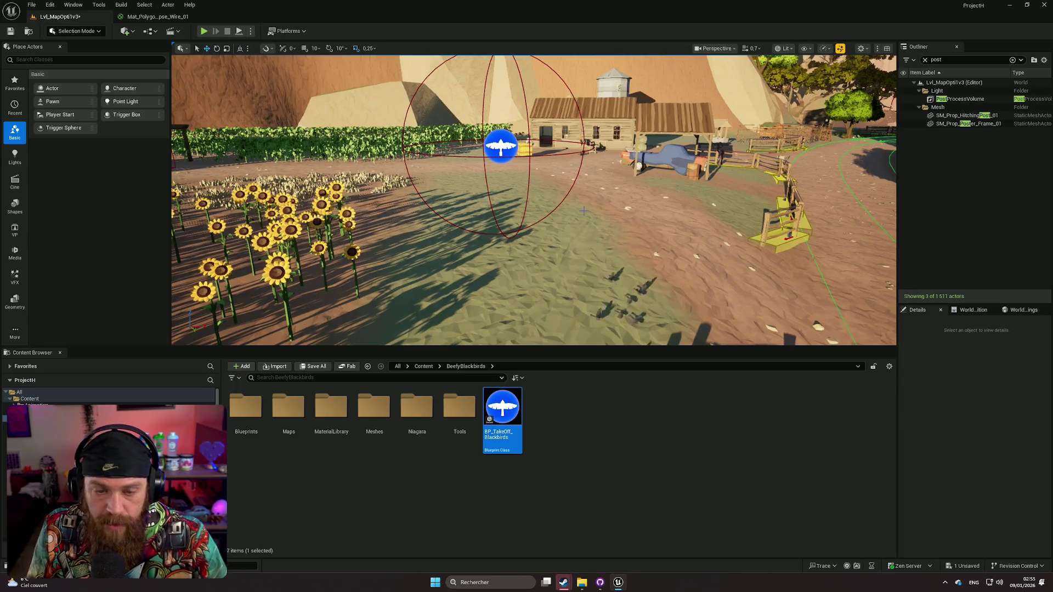
pyautogui.hotkey('ctrl', 'z')
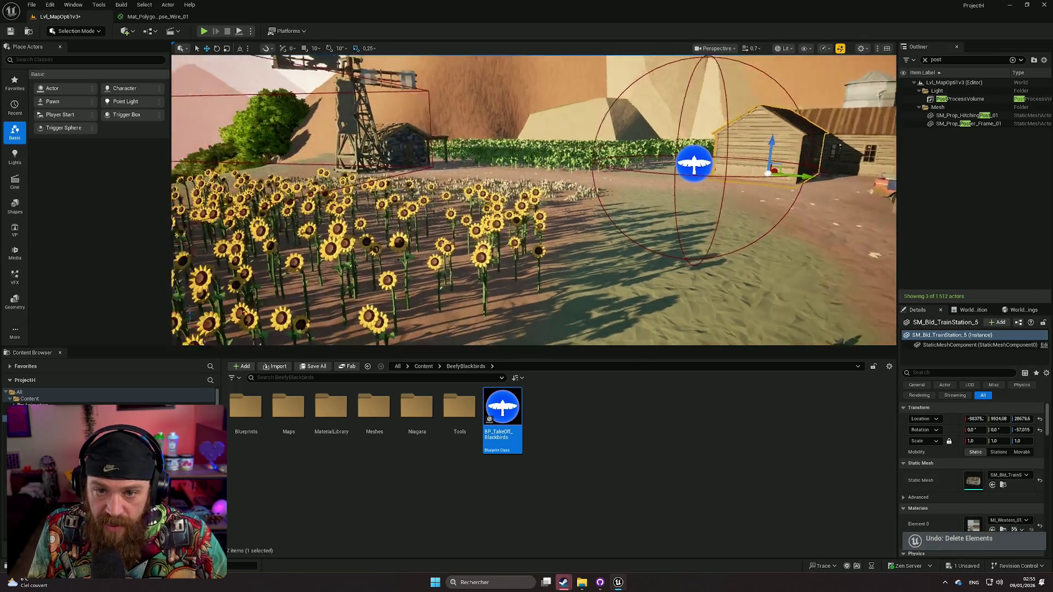
pyautogui.hotkey('ctrl', 'z')
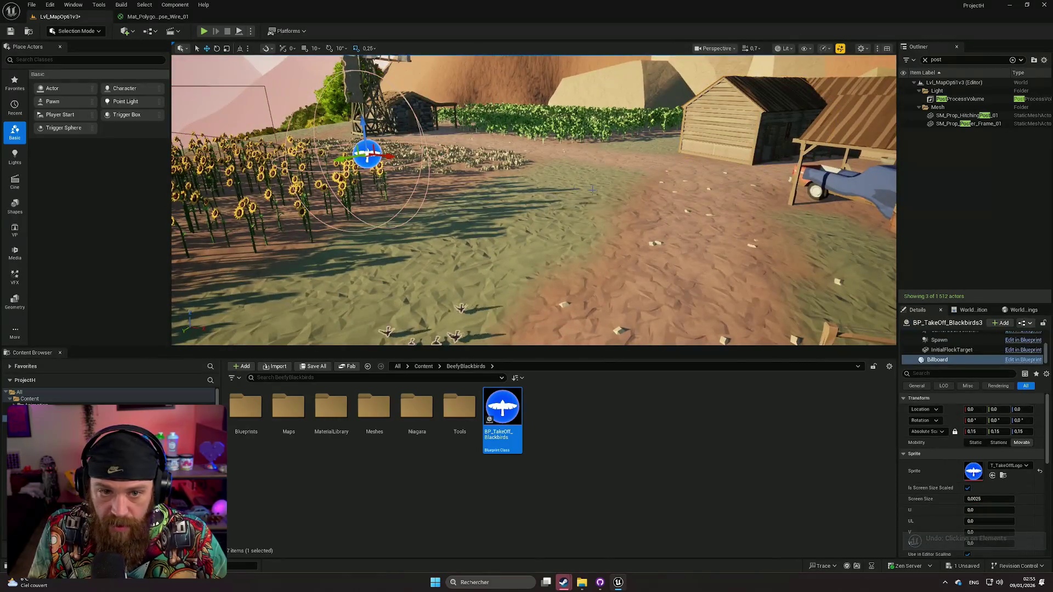
pyautogui.hotkey('ctrl', 'z')
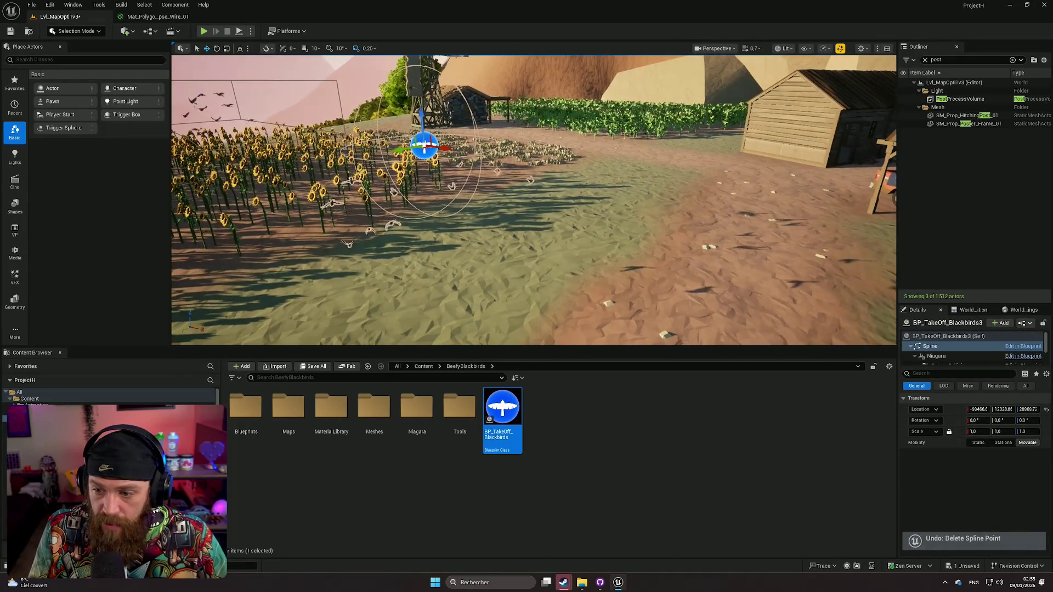
# Step: Reselect and frame BP_TakeOff_Blackbirds3, then open and close its Perch Actor picker
pyautogui.click(524, 156)
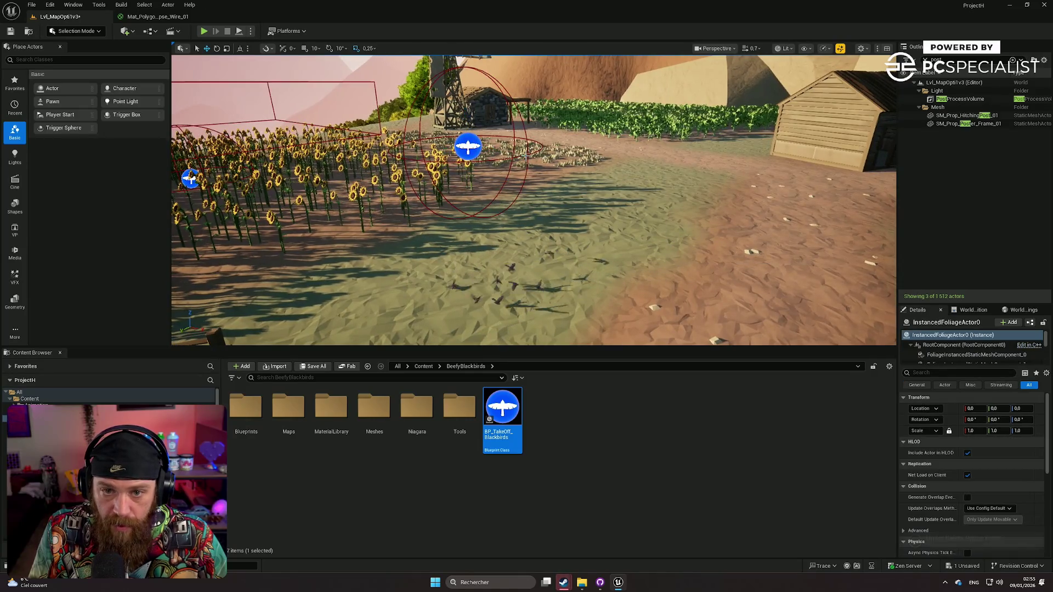
pyautogui.press('w')
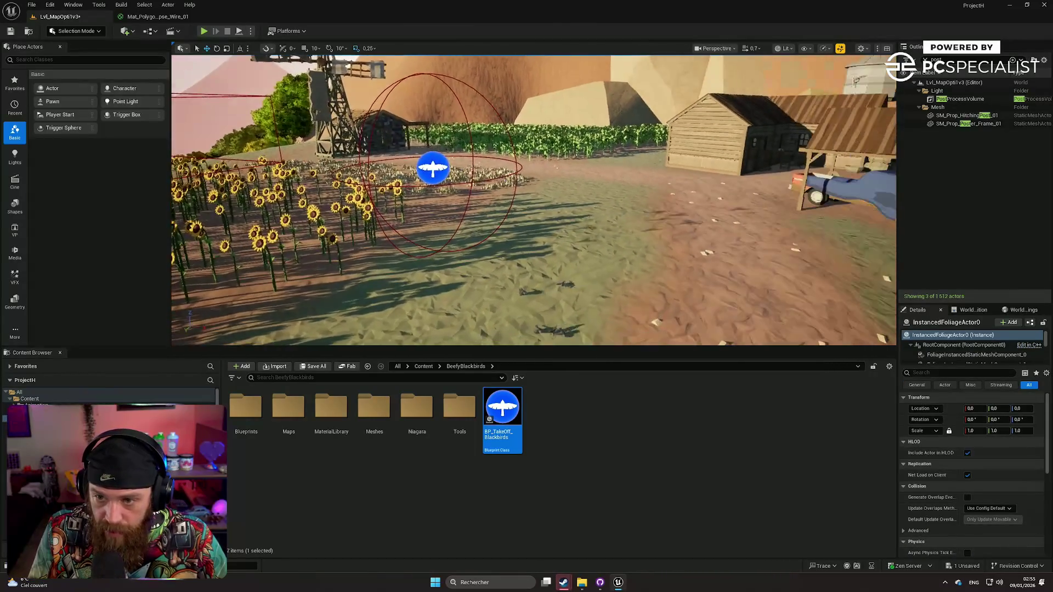
pyautogui.press('w')
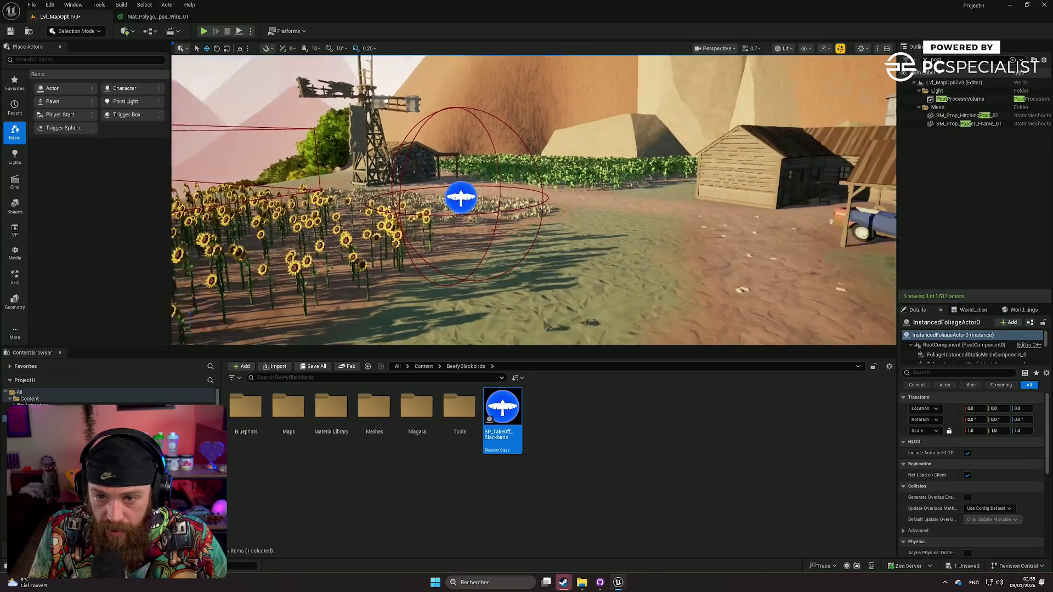
pyautogui.click(571, 202)
pyautogui.click(571, 202)
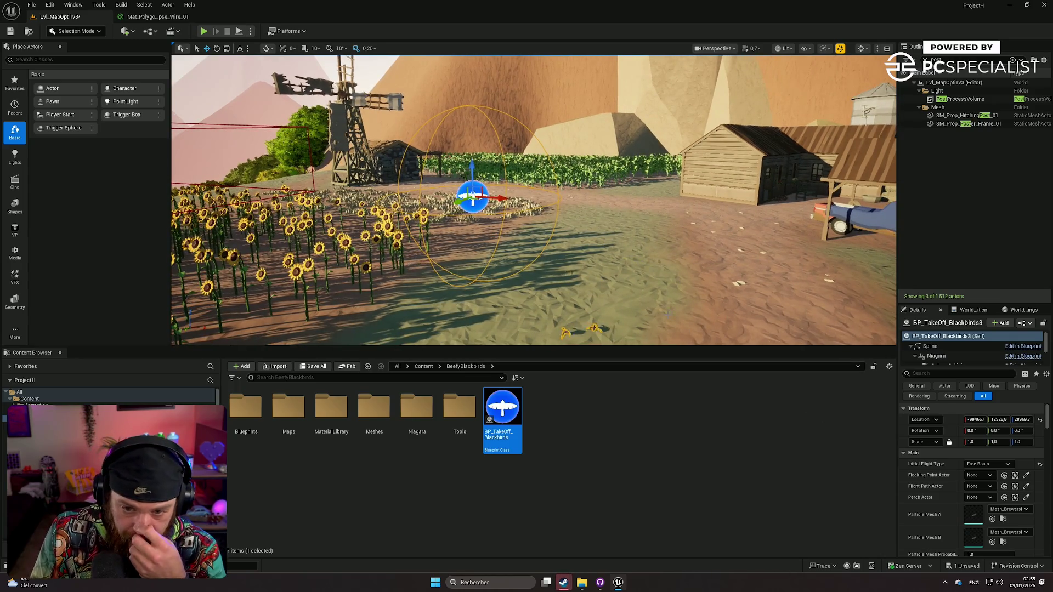
pyautogui.press('f')
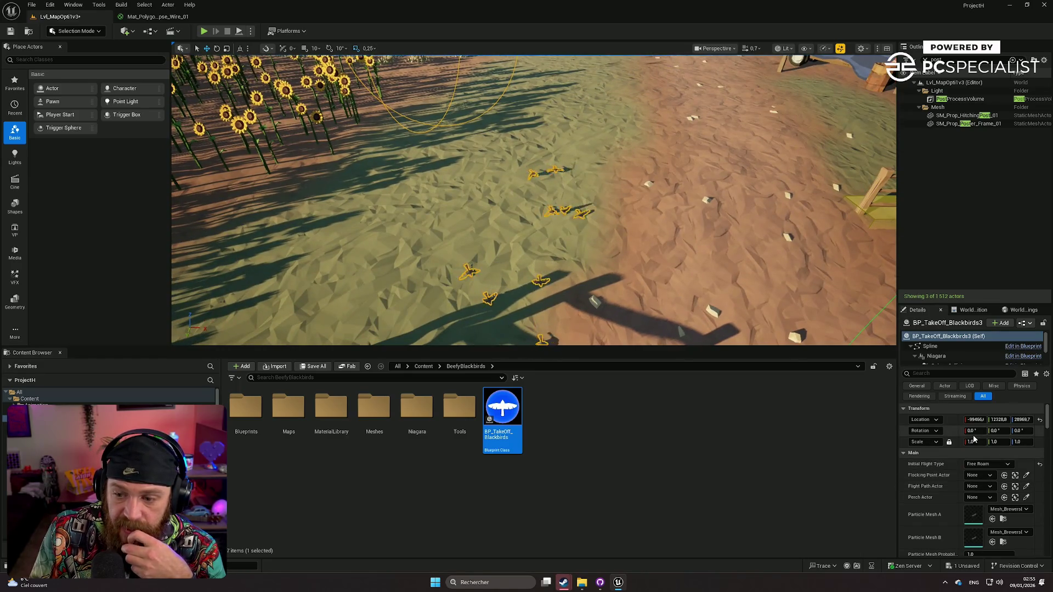
pyautogui.click(987, 497)
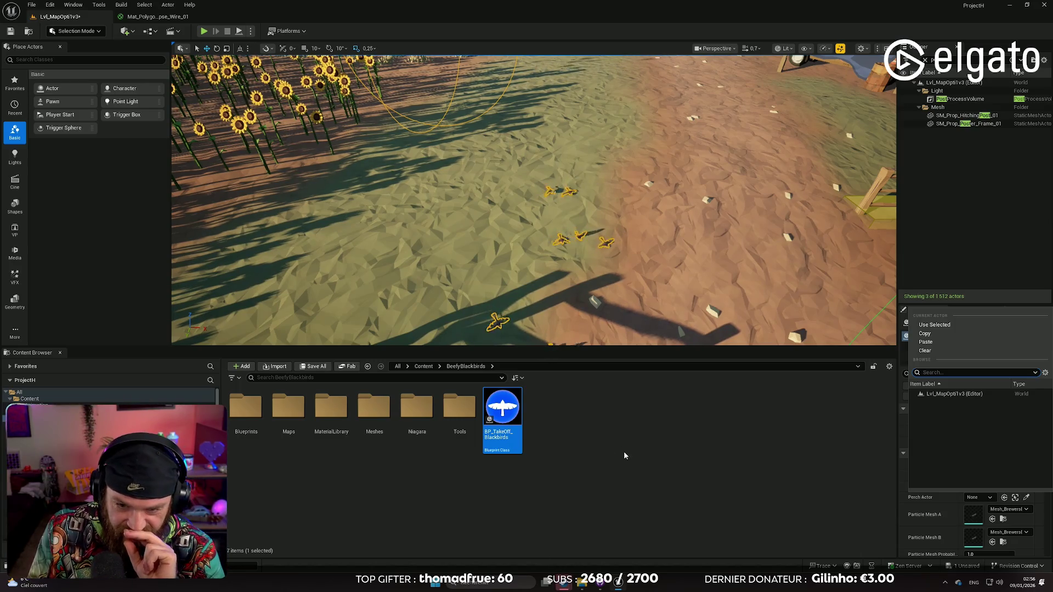
pyautogui.click(543, 243)
pyautogui.press('f')
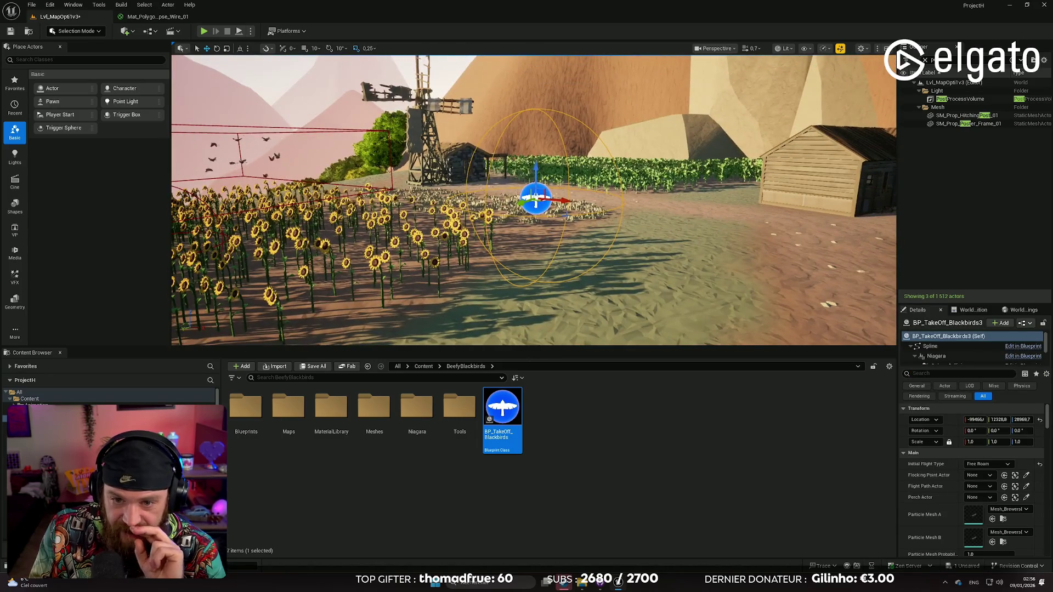
# Step: Delete the blackbird flock, look over the farm, and start Play In Editor with Alt+P
pyautogui.press('Delete')
pyautogui.scroll(5, 583, 250)
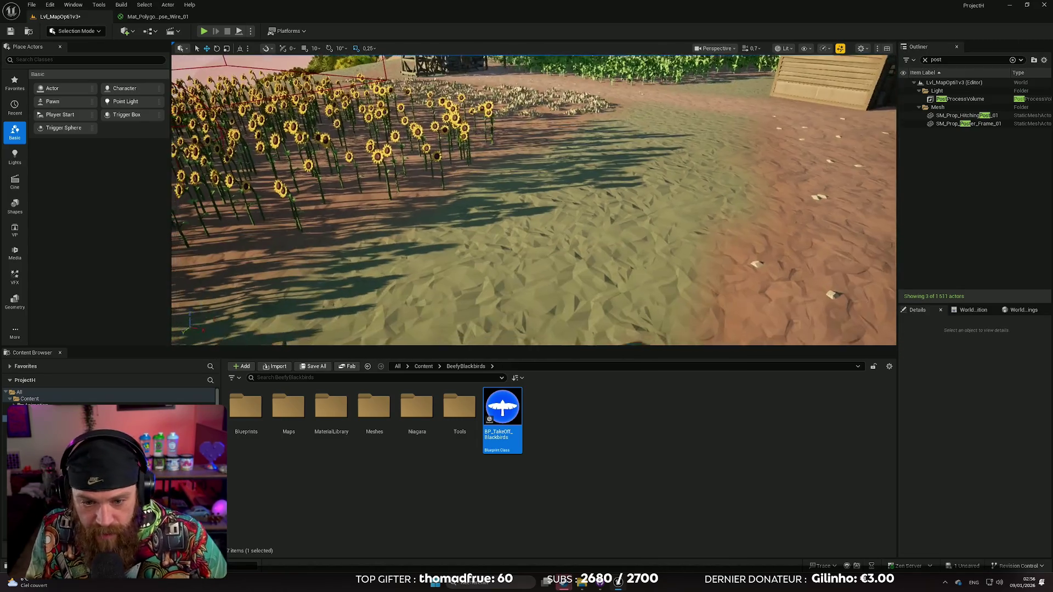
pyautogui.moveTo(588, 279)
pyautogui.mouseDown()
pyautogui.moveTo(586, 296)
pyautogui.moveTo(547, 306)
pyautogui.moveTo(580, 276)
pyautogui.moveTo(530, 305)
pyautogui.moveTo(514, 285)
pyautogui.mouseUp()
pyautogui.click(547, 305)
pyautogui.scroll(6, 580, 276)
pyautogui.scroll(-2, 535, 301)
pyautogui.scroll(1, 521, 300)
pyautogui.scroll(-2, 518, 292)
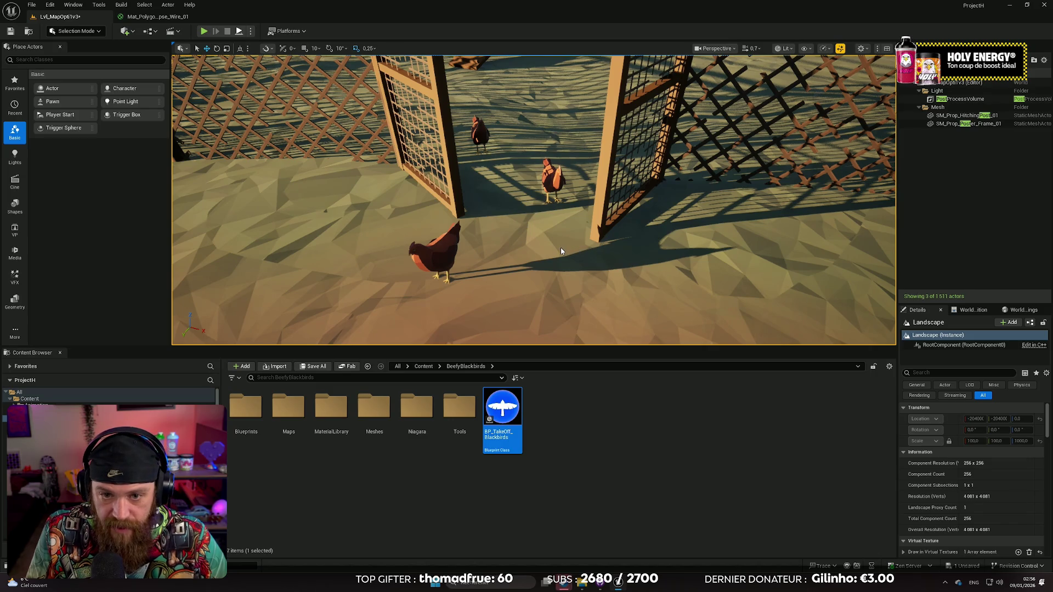
pyautogui.hotkey('alt', 'p')
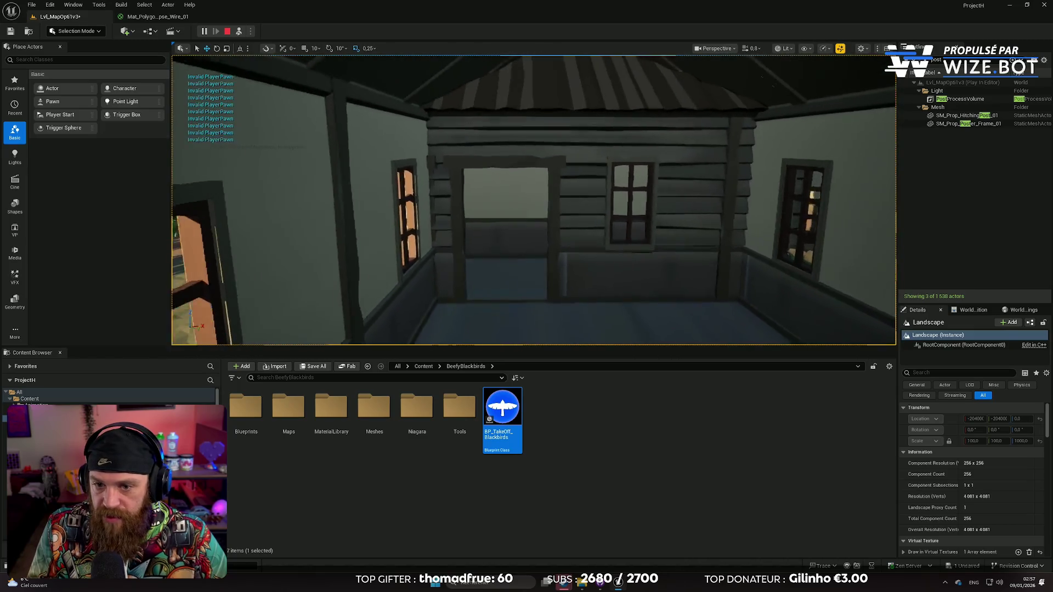
# Step: Walk out of the cabin past the farm houses to the market stall's table and crates
pyautogui.press('d')
pyautogui.press('w')
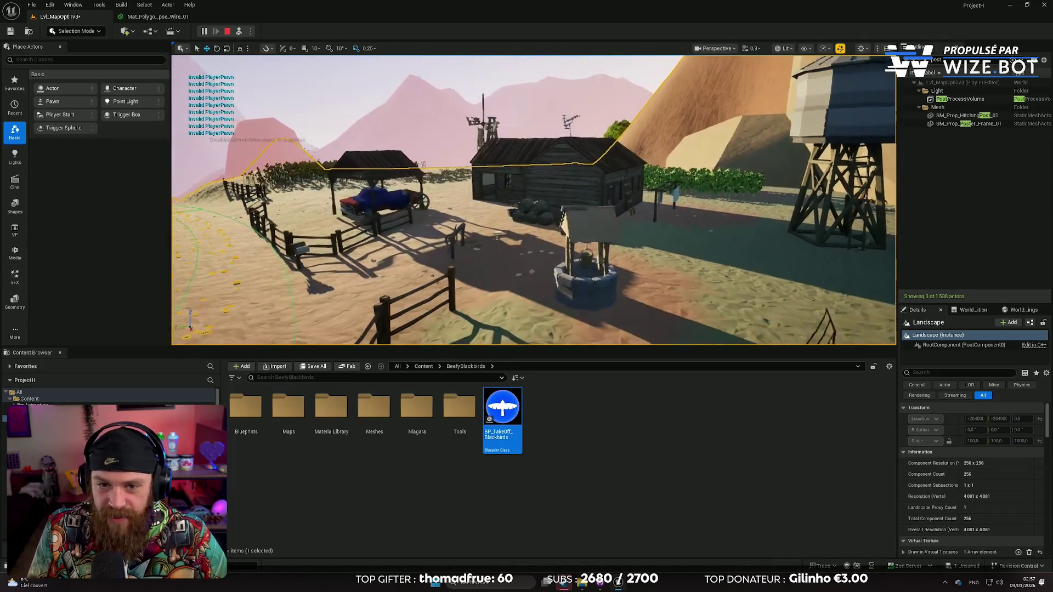
pyautogui.press('w')
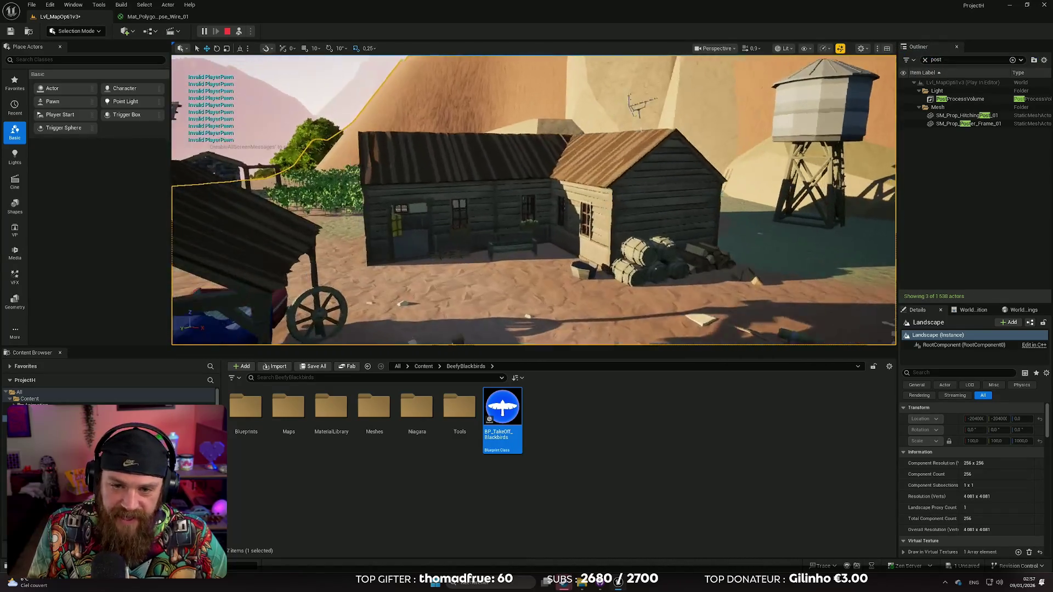
pyautogui.press('a')
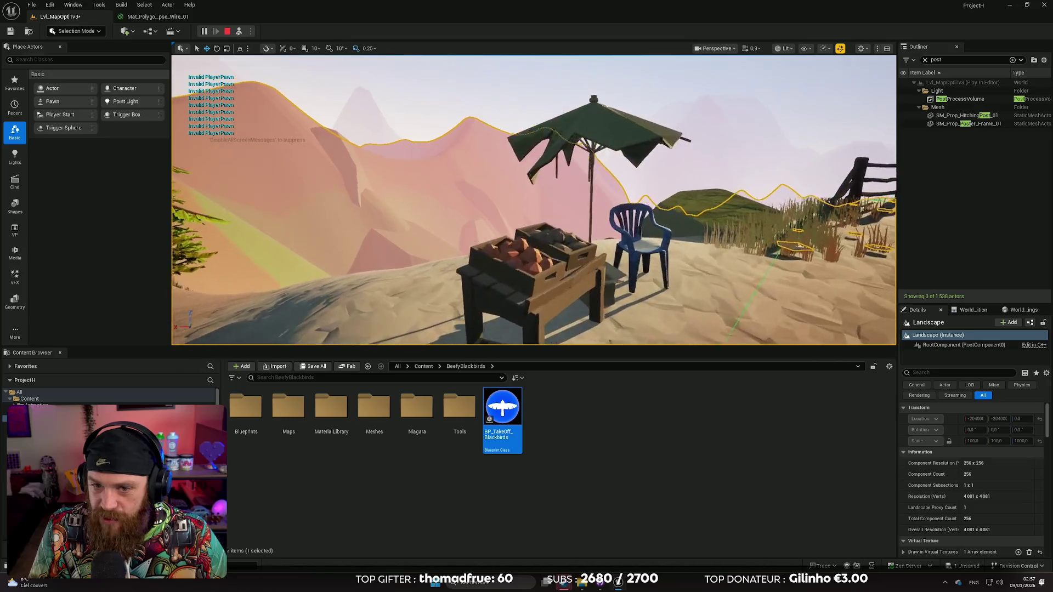
pyautogui.press('s')
pyautogui.press('w')
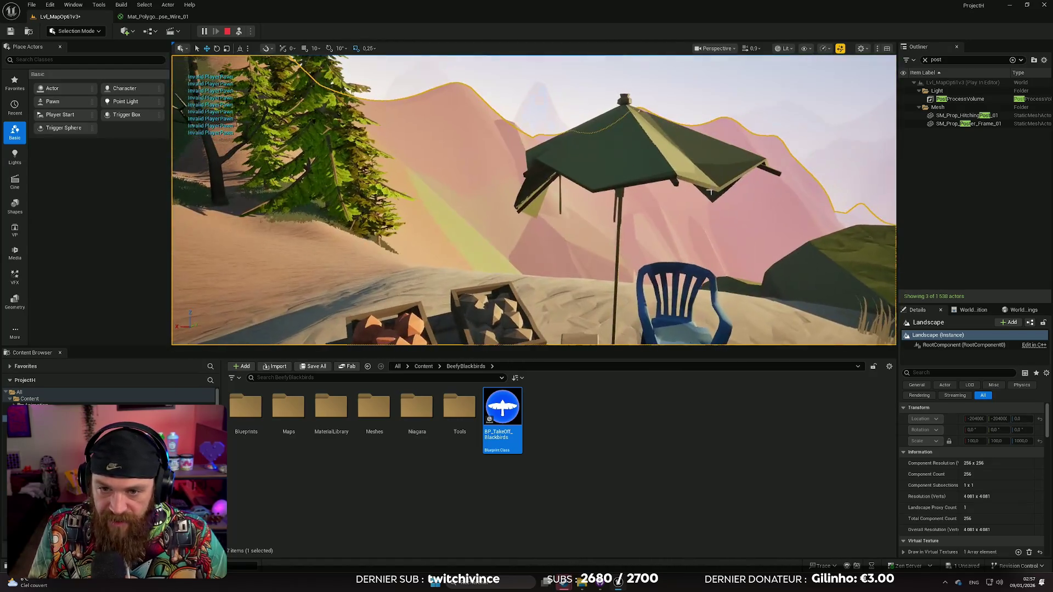
# Step: Select the market stall umbrella, then fly uphill and show the top-level Content folder
pyautogui.click(709, 191)
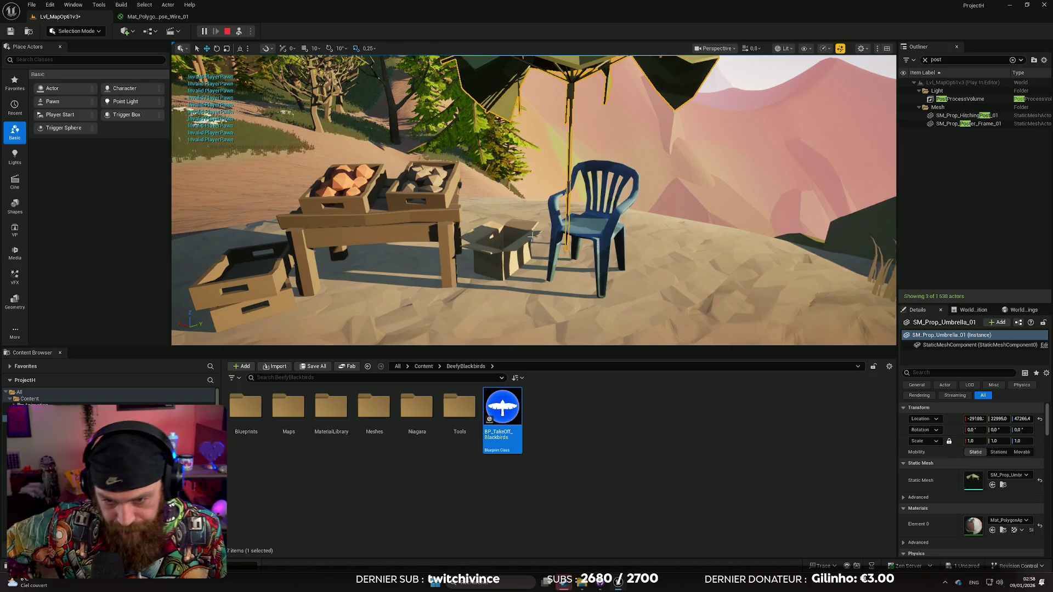
pyautogui.click(670, 272)
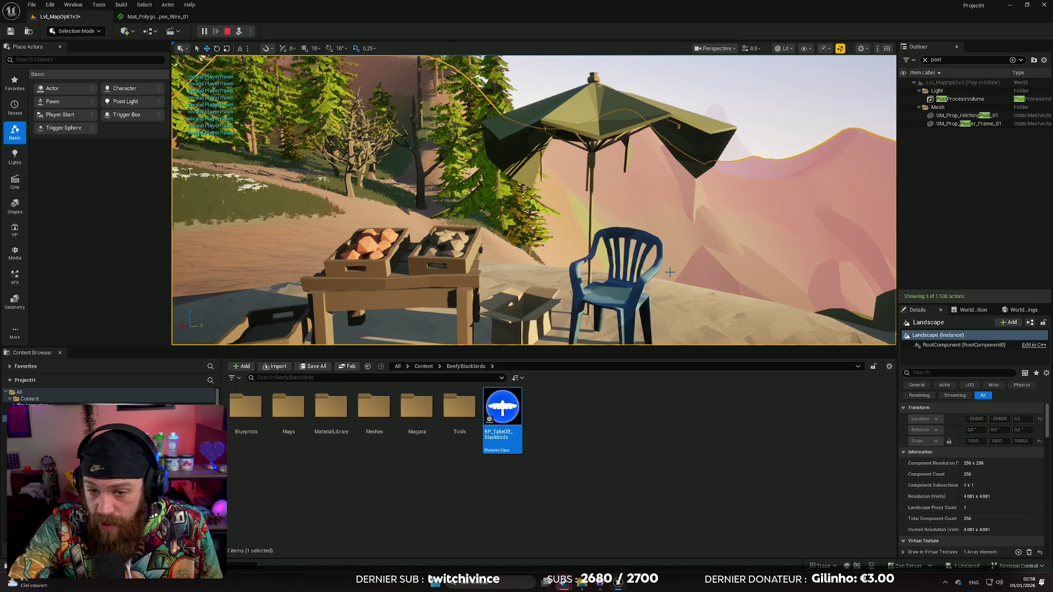
pyautogui.moveTo(639, 242)
pyautogui.mouseDown()
pyautogui.moveTo(626, 230)
pyautogui.moveTo(625, 197)
pyautogui.moveTo(614, 197)
pyautogui.mouseUp()
pyautogui.press('w')
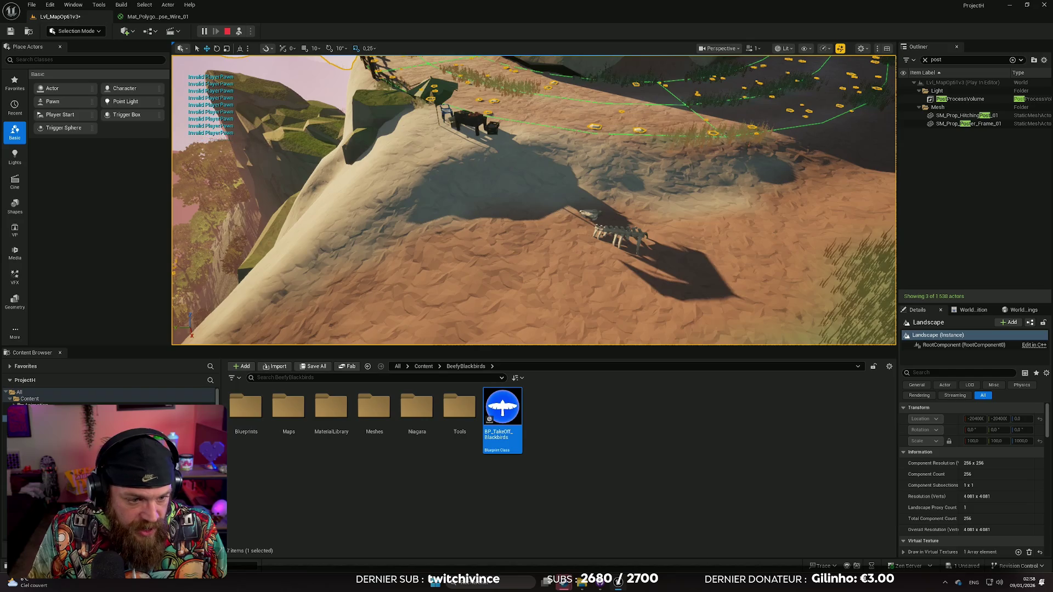
pyautogui.click(55, 400)
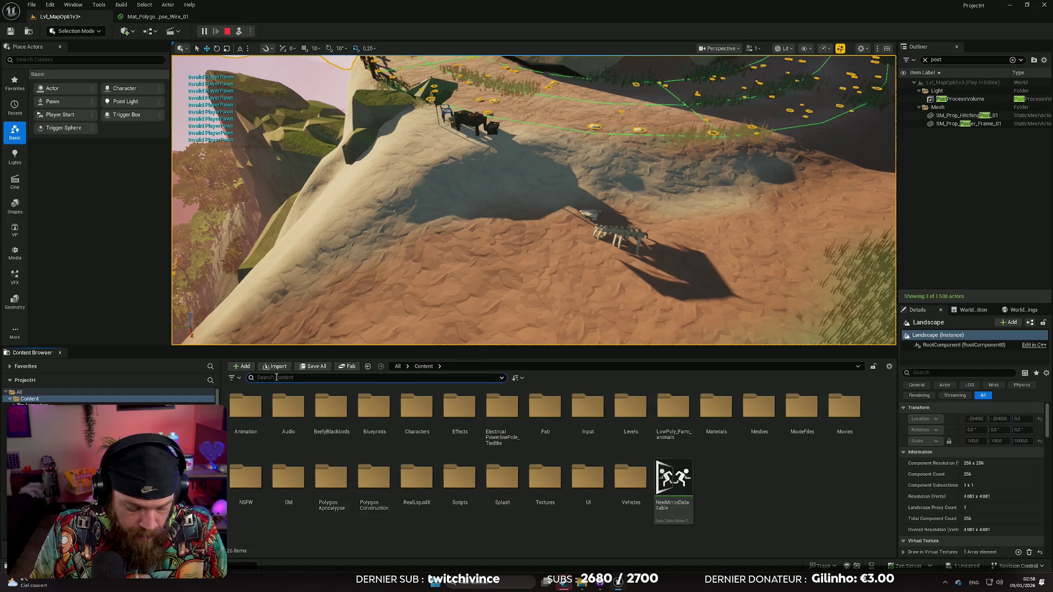
# Step: Filter assets by 'bird' and Alt-drag FXS_Vulture_01 upward to create FXS_Vulture_2
pyautogui.write('bird')
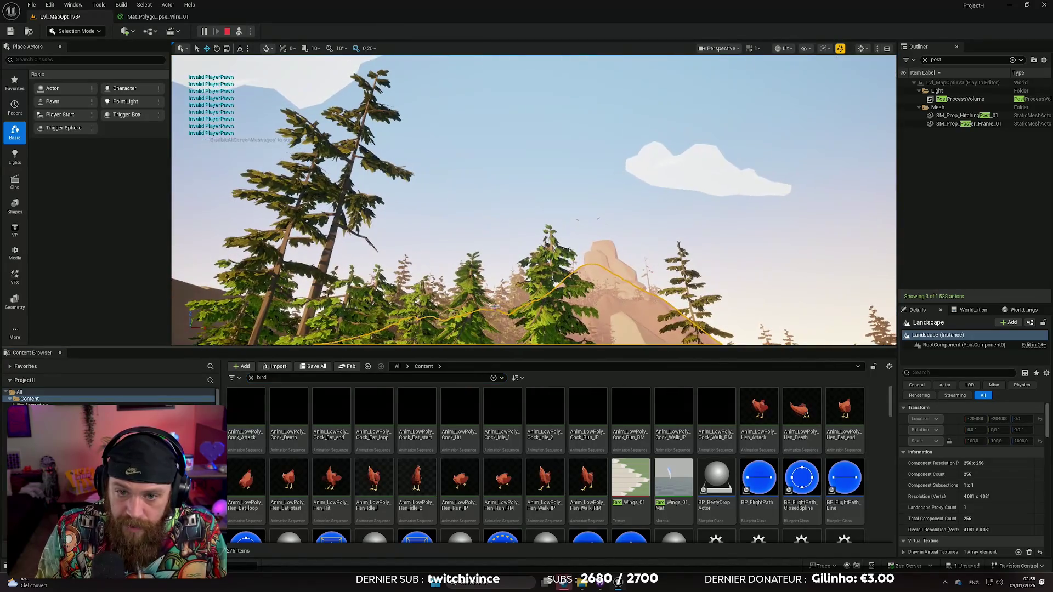
pyautogui.click(602, 221)
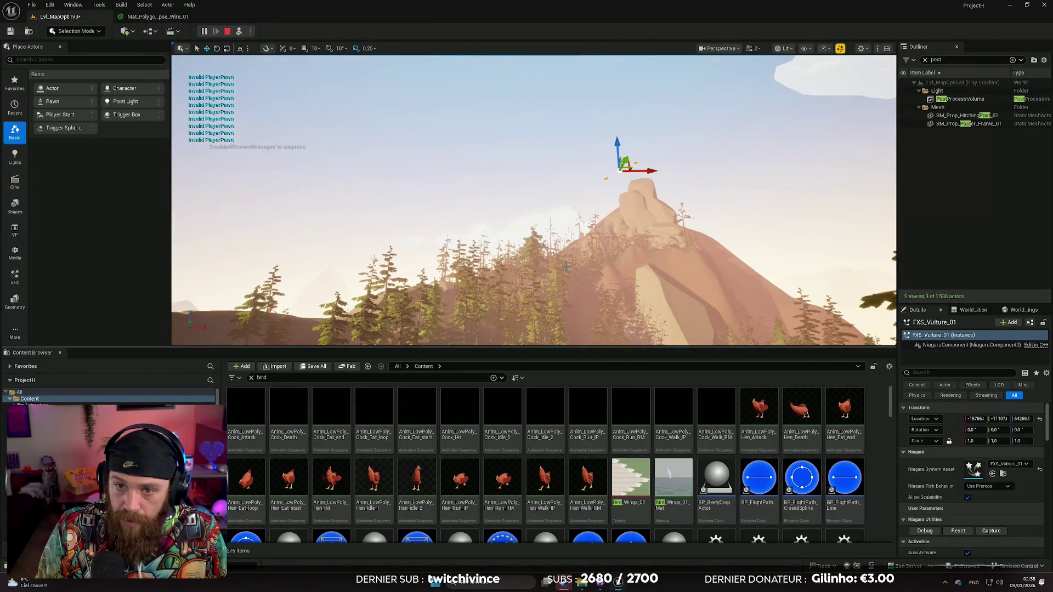
pyautogui.moveTo(627, 159)
pyautogui.mouseDown()
pyautogui.moveTo(631, 140)
pyautogui.moveTo(628, 149)
pyautogui.mouseUp()
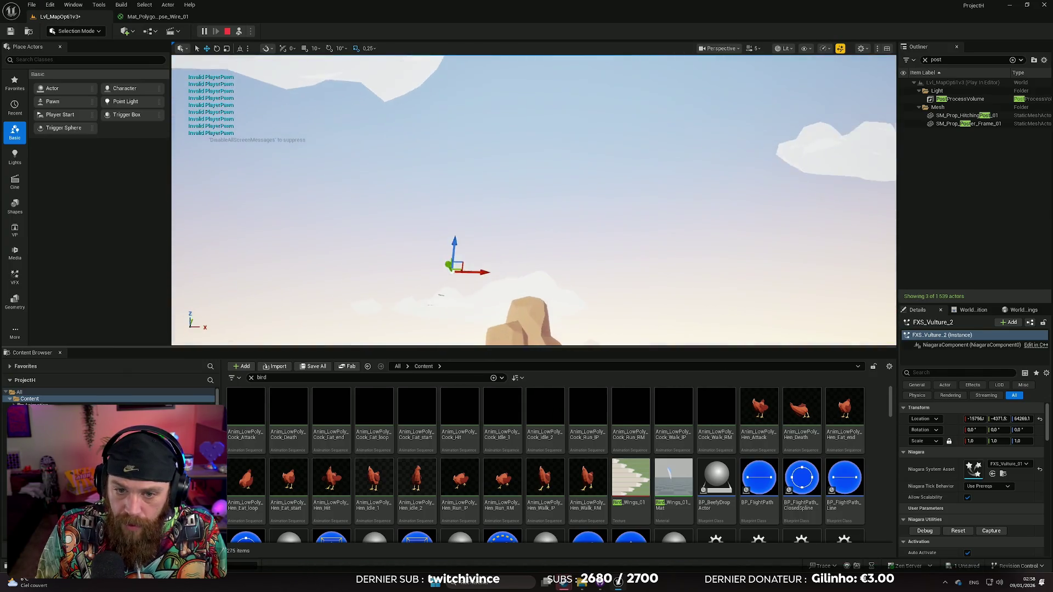
pyautogui.click(543, 166)
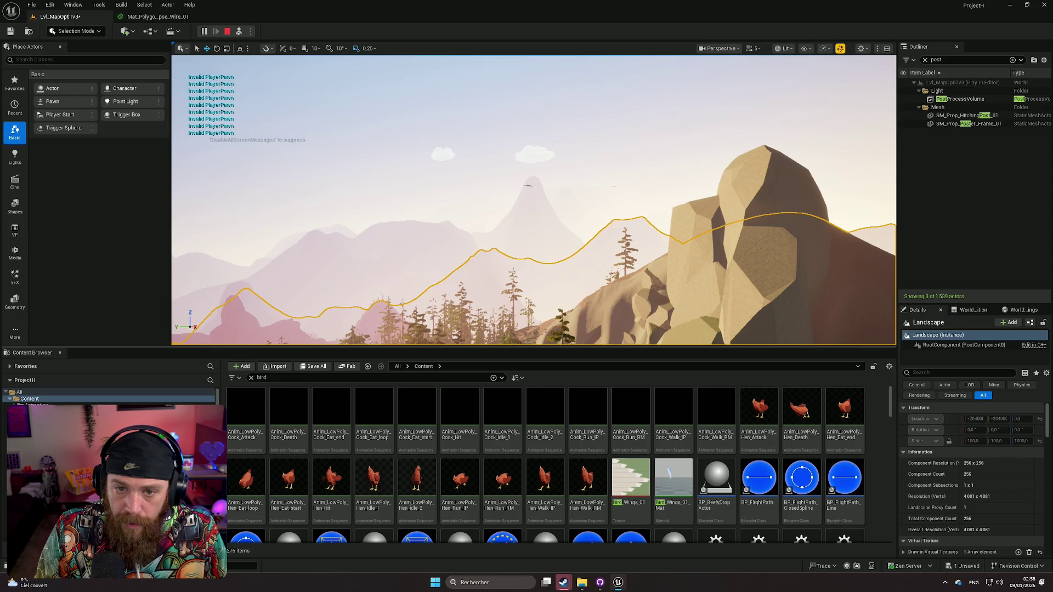
pyautogui.click(560, 190)
pyautogui.click(616, 187)
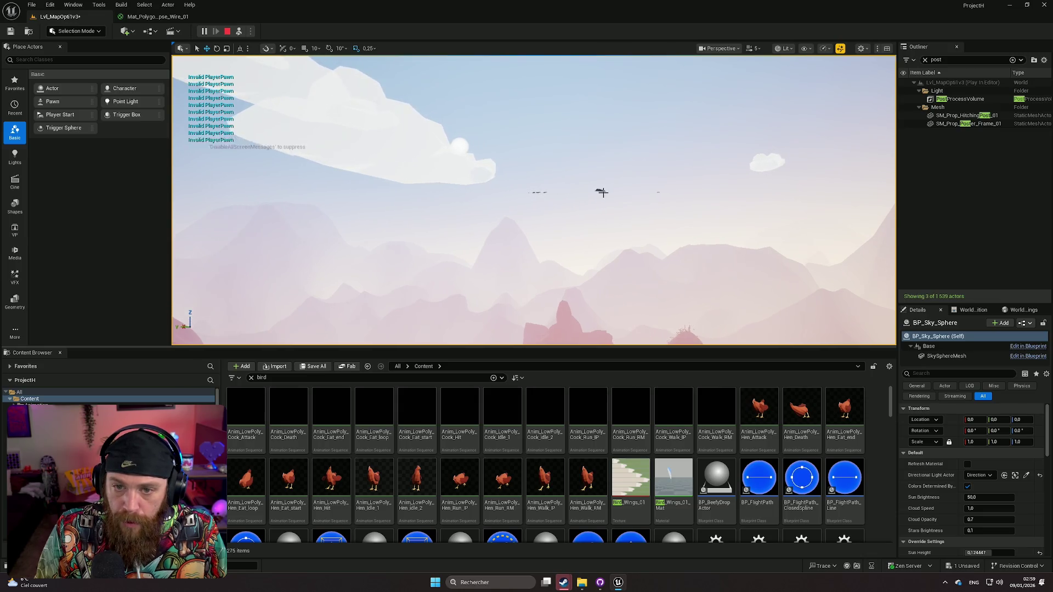
pyautogui.click(642, 189)
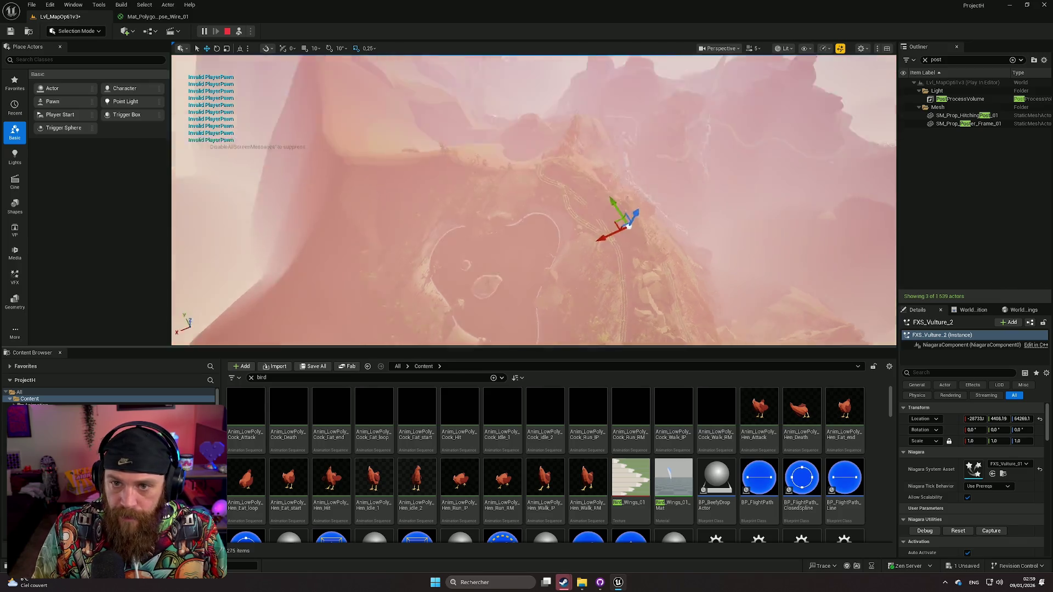
# Step: Frame FXS_Vulture_2 in flight, deselect it, and stop the playtest
pyautogui.scroll(-1, 543, 236)
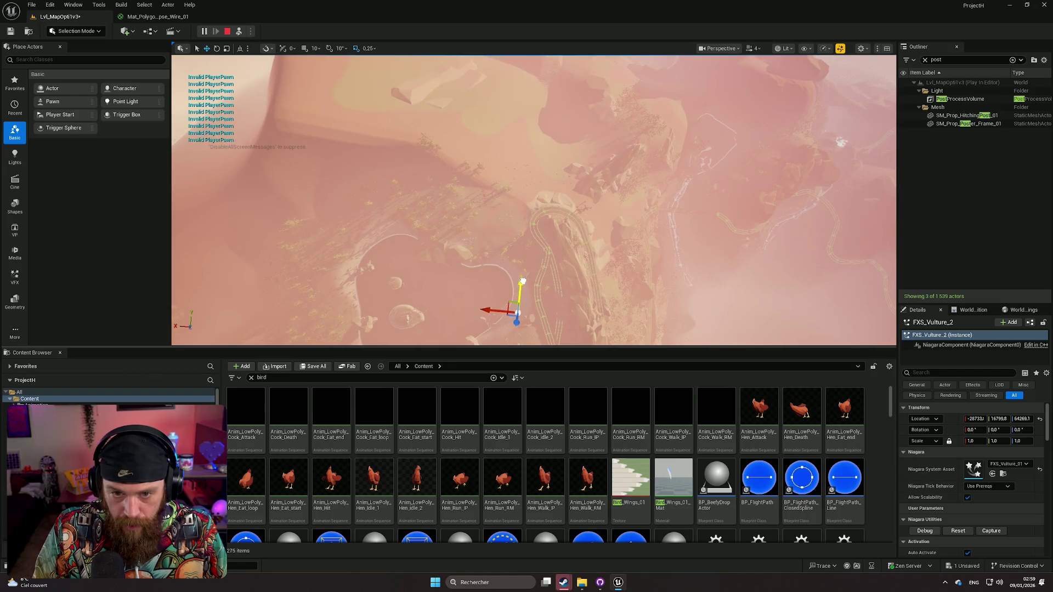
pyautogui.scroll(2, 521, 174)
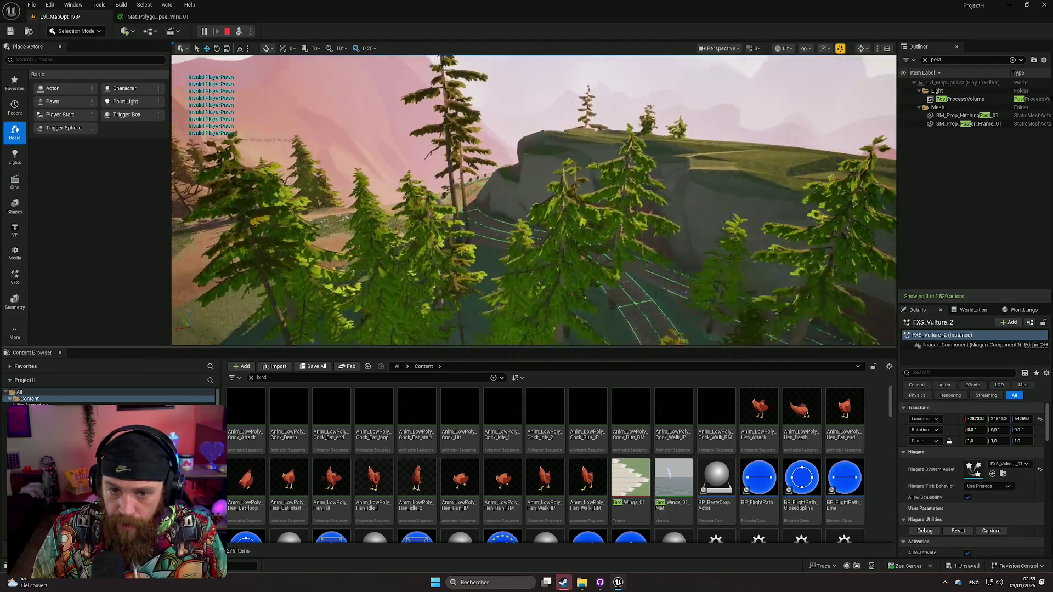
pyautogui.scroll(-3, 534, 200)
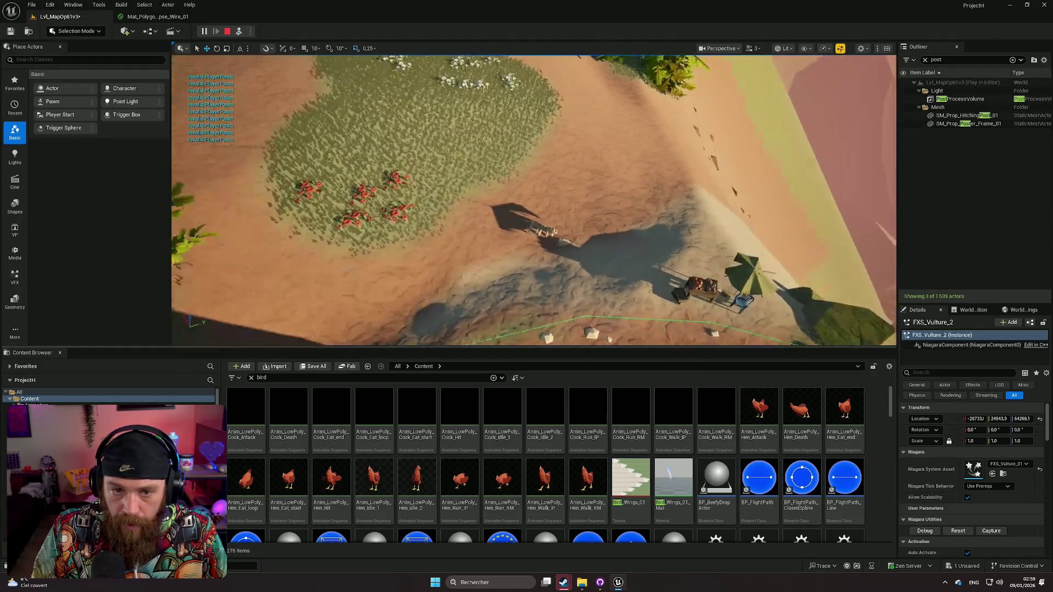
pyautogui.scroll(-2, 533, 200)
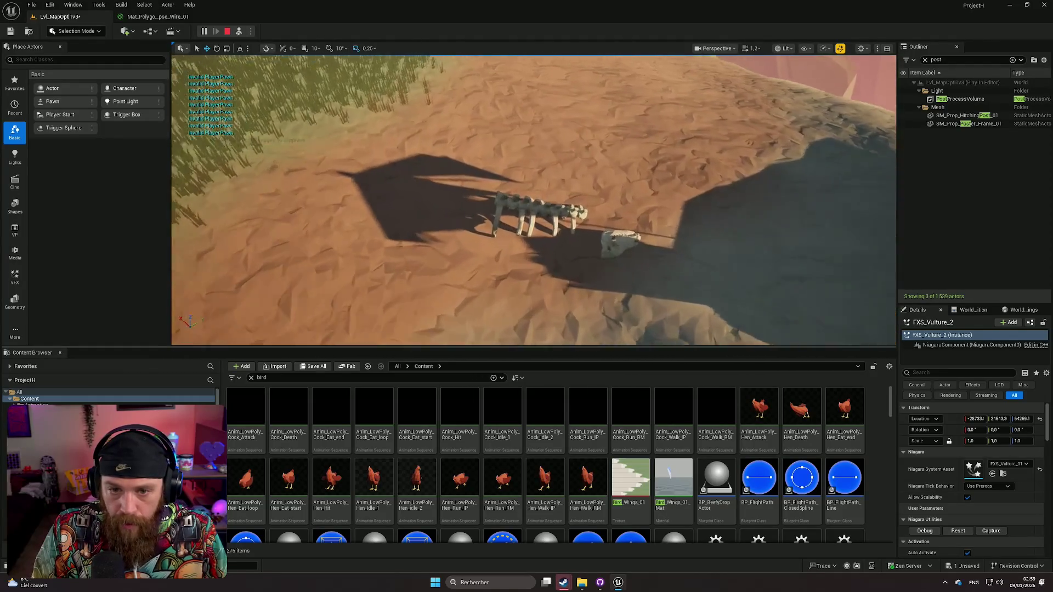
pyautogui.press('f')
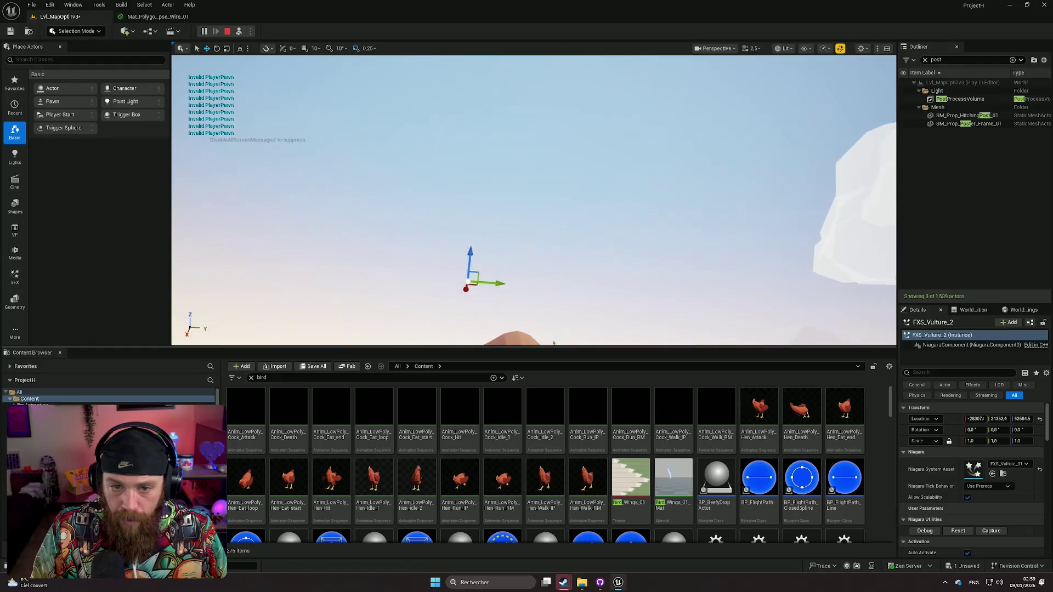
pyautogui.scroll(-2, 534, 200)
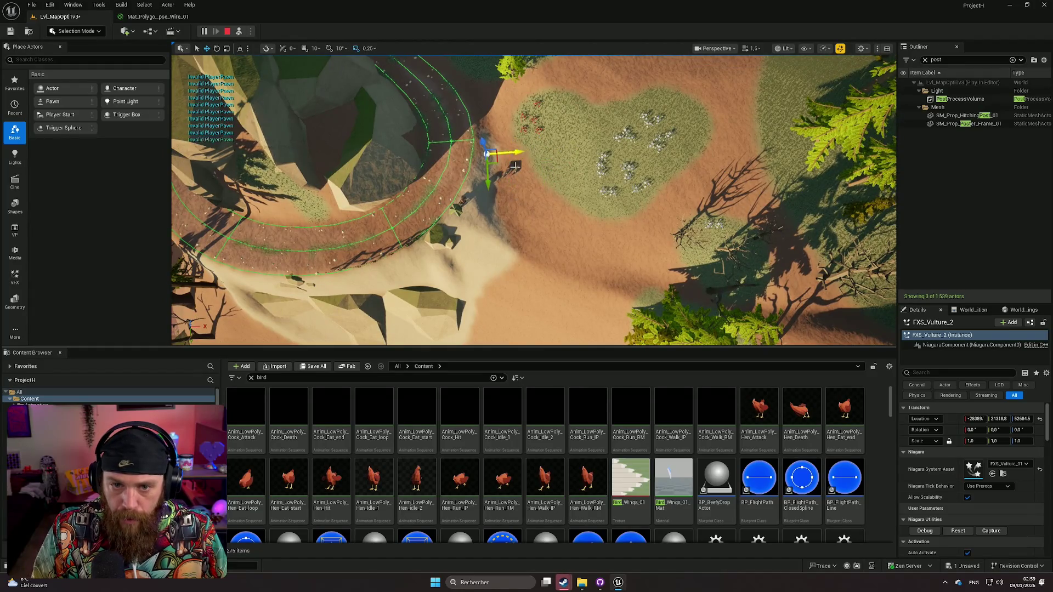
pyautogui.click(548, 190)
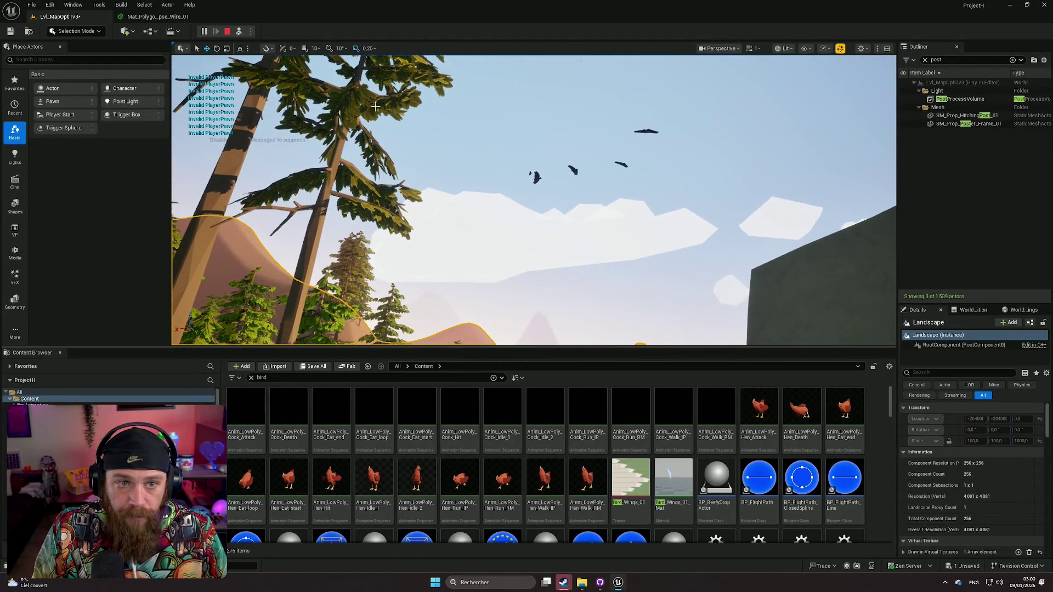
pyautogui.click(228, 32)
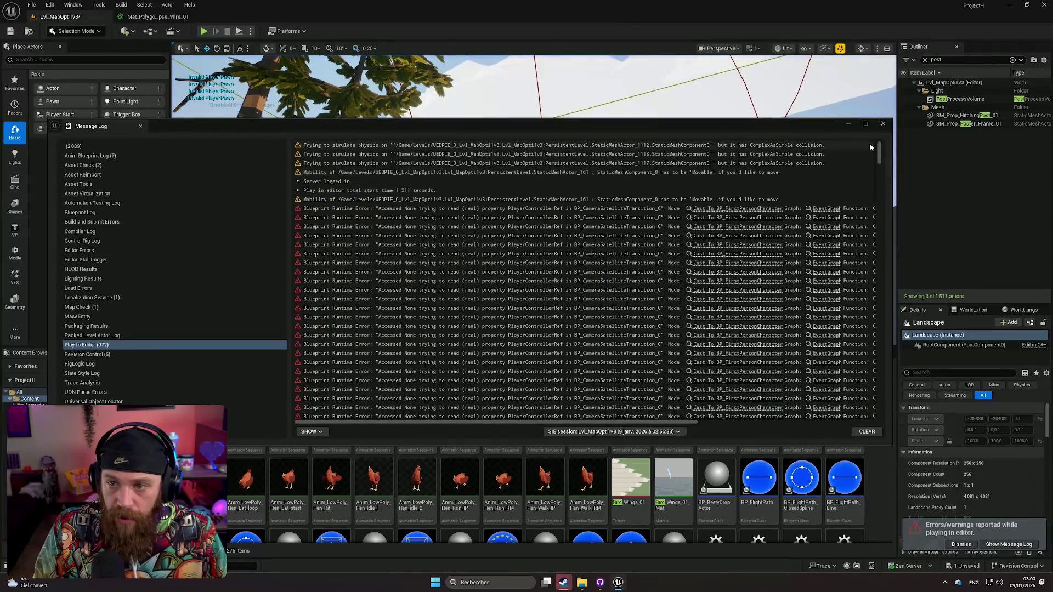
# Step: Close the error message log and sweep the view down over the path and field
pyautogui.click(883, 124)
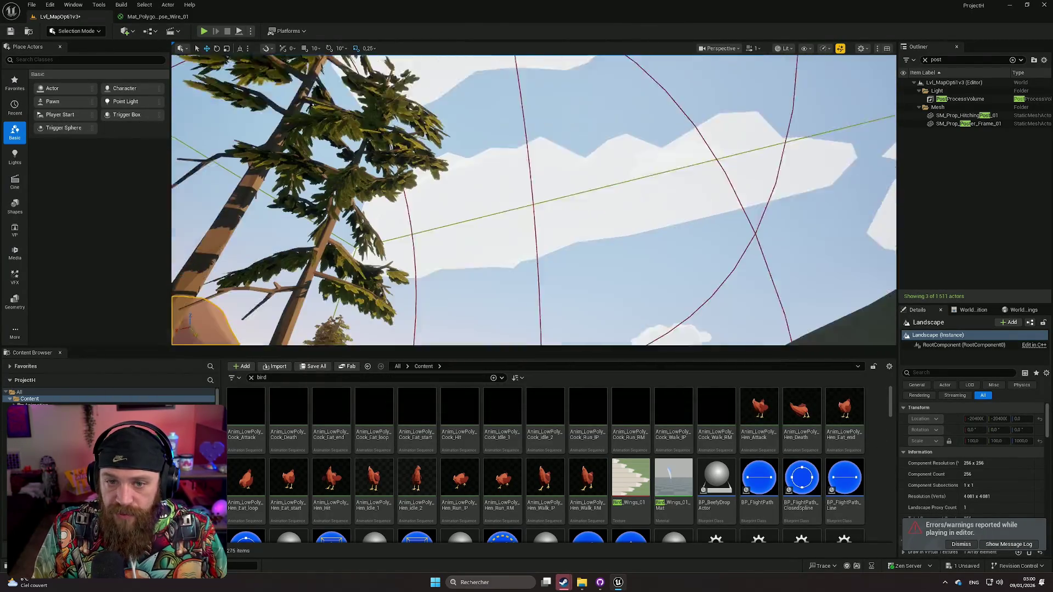
pyautogui.moveTo(534, 200)
pyautogui.mouseDown()
pyautogui.moveTo(533, 230)
pyautogui.moveTo(499, 227)
pyautogui.moveTo(494, 181)
pyautogui.moveTo(478, 174)
pyautogui.moveTo(474, 227)
pyautogui.moveTo(474, 166)
pyautogui.mouseUp()
pyautogui.scroll(2, 474, 175)
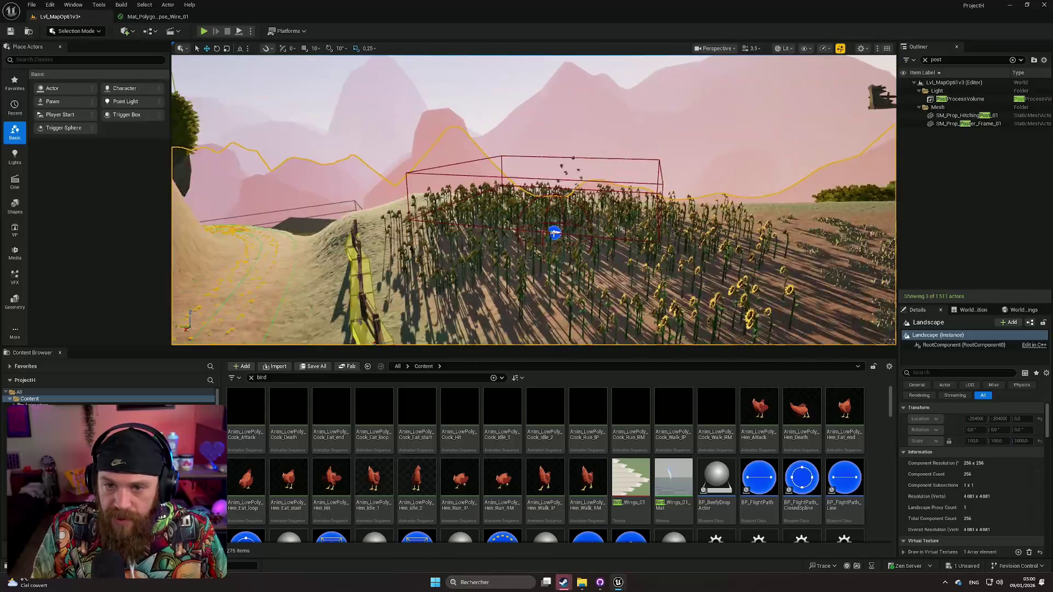
# Step: Select the BP_TakeOff_Blackbirds2 flock above the field to show its Details
pyautogui.click(549, 185)
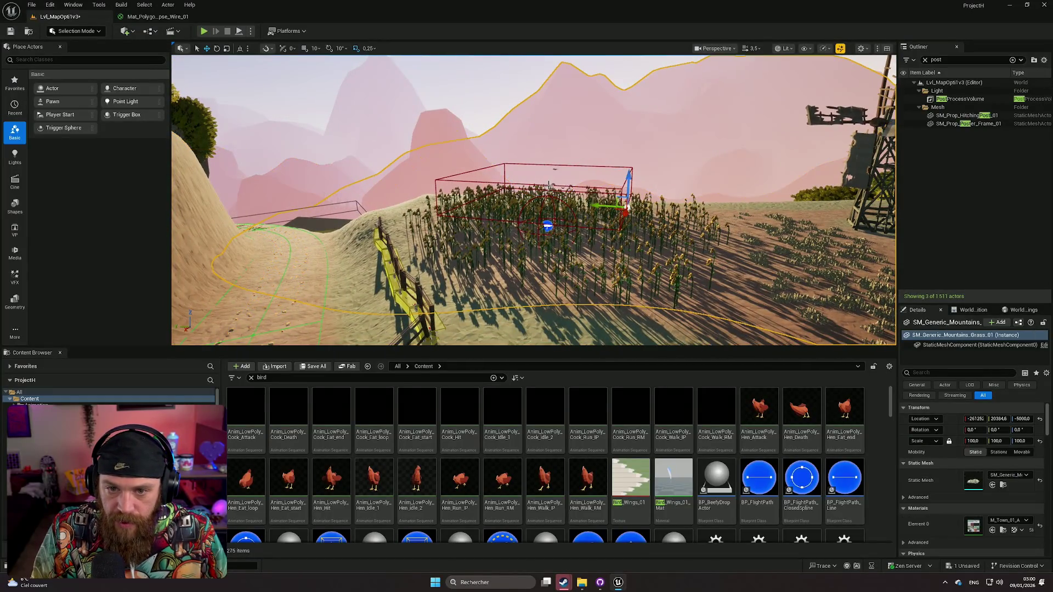
pyautogui.click(575, 187)
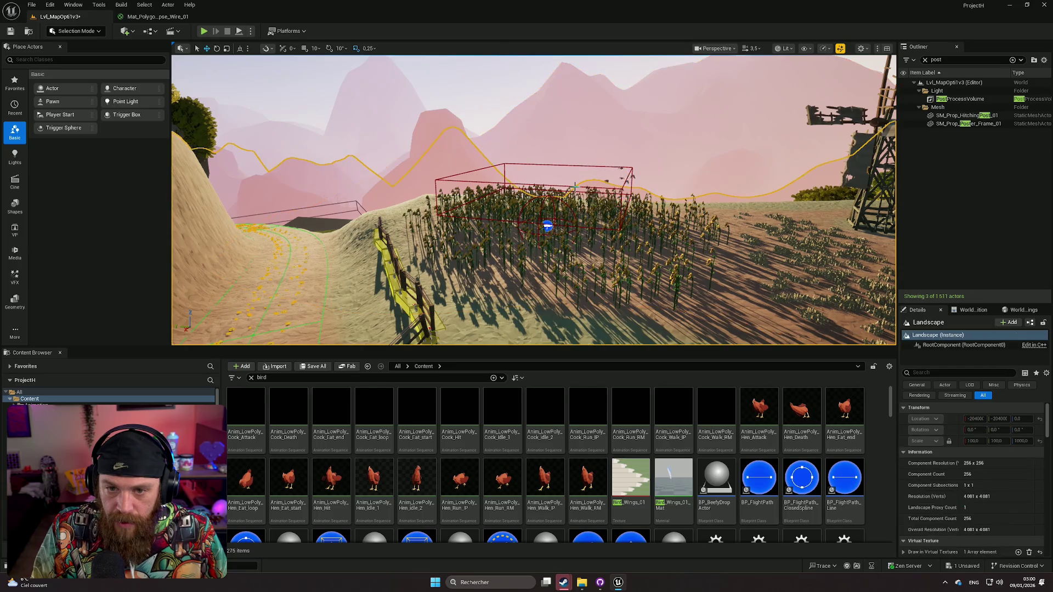
pyautogui.click(542, 184)
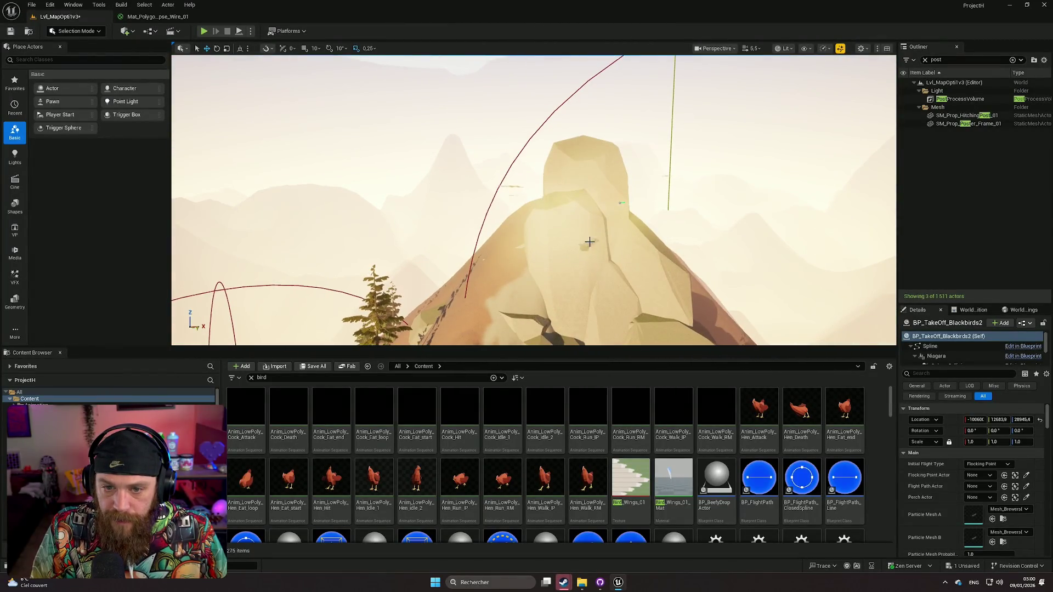
# Step: Duplicate the original vulture flock sideways along the Y axis
pyautogui.click(602, 248)
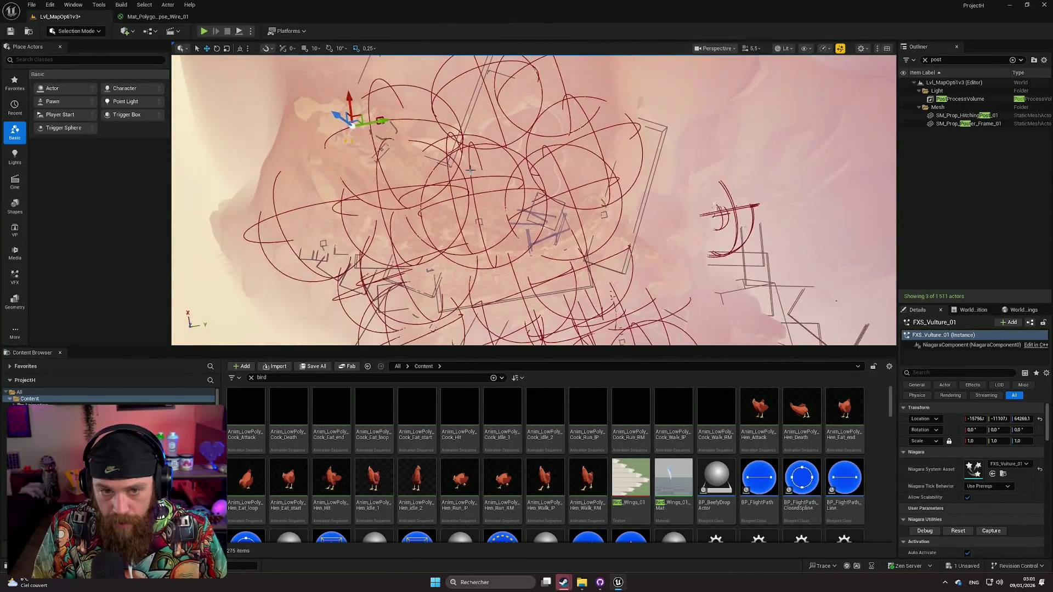
pyautogui.keyDown('alt'); pyautogui.moveTo(381, 122); pyautogui.dragTo(414, 117); pyautogui.keyUp('alt')
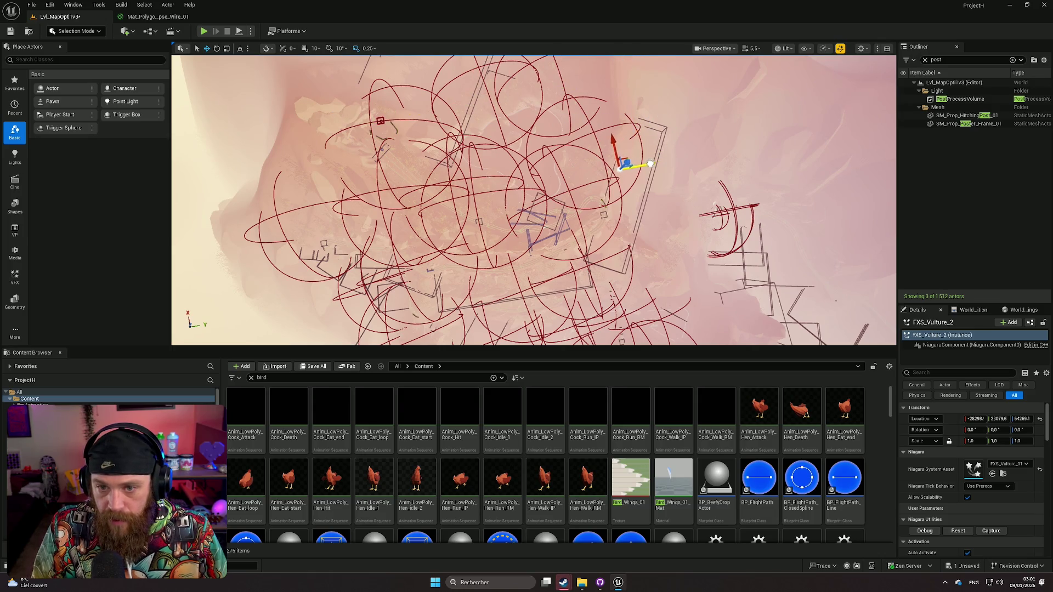
pyautogui.scroll(5, 604, 192)
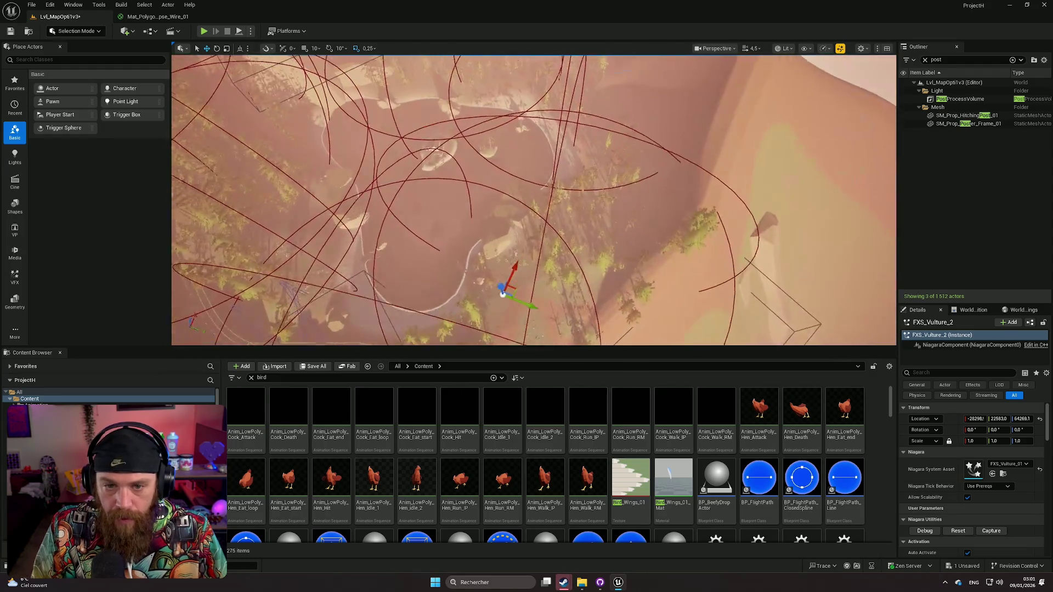
pyautogui.scroll(-1, 539, 241)
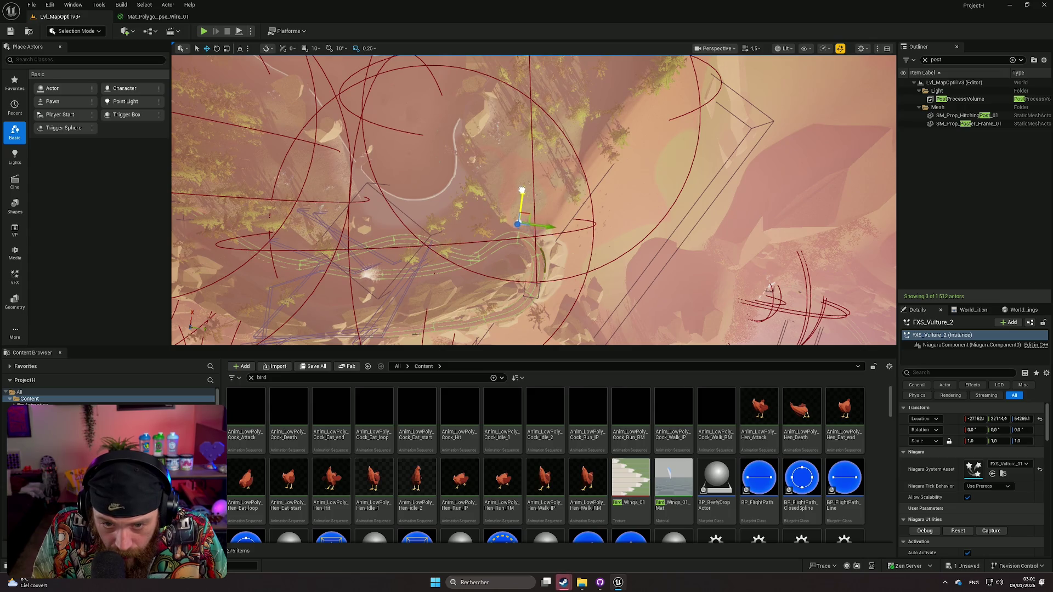
pyautogui.scroll(5, 545, 208)
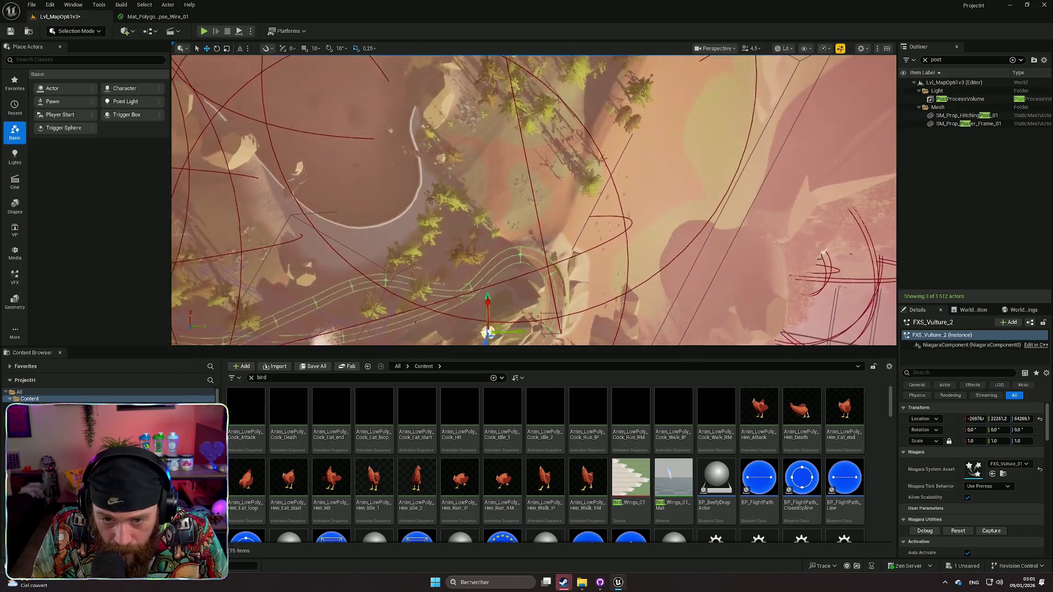
# Step: Frame FXS_Vulture_2, lift it high above the slope and trees, then start a playtest
pyautogui.press('f')
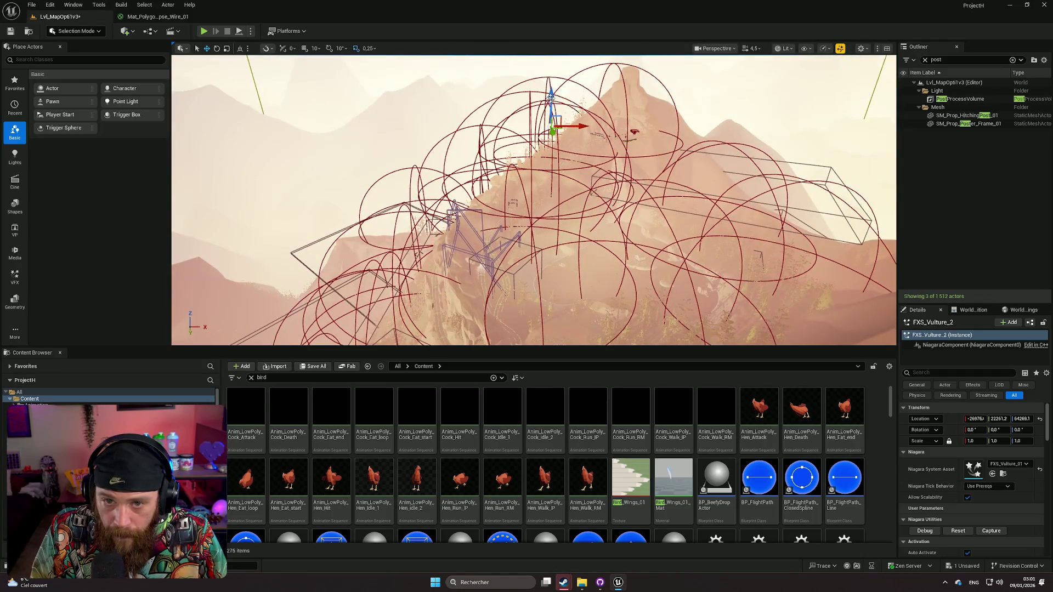
pyautogui.scroll(5, 534, 200)
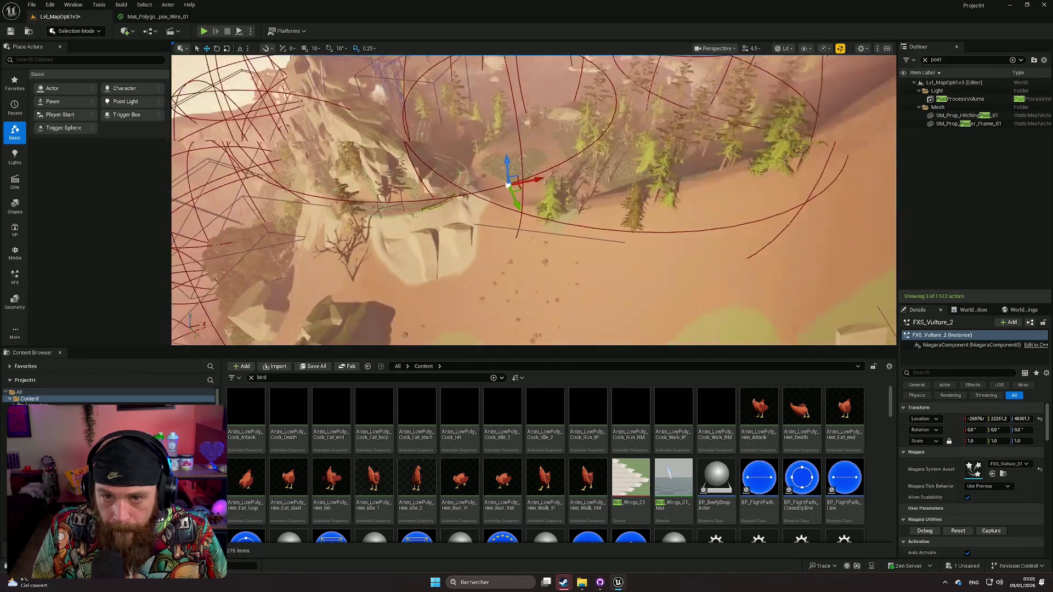
pyautogui.scroll(5, 622, 260)
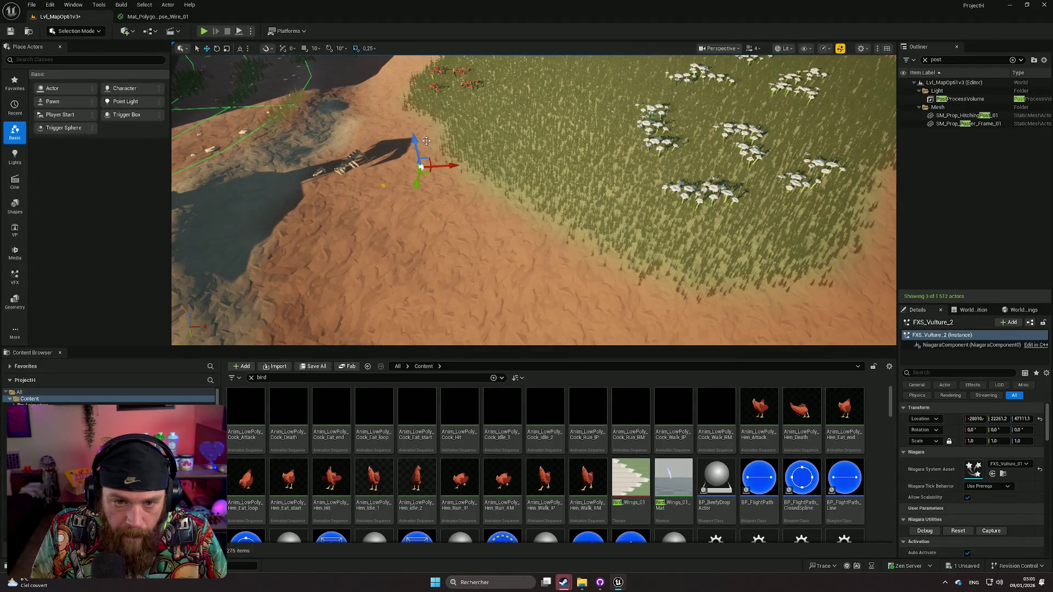
pyautogui.moveTo(392, 159); pyautogui.dragTo(393, 99)
pyautogui.moveTo(521, 228); pyautogui.dragTo(522, 153)
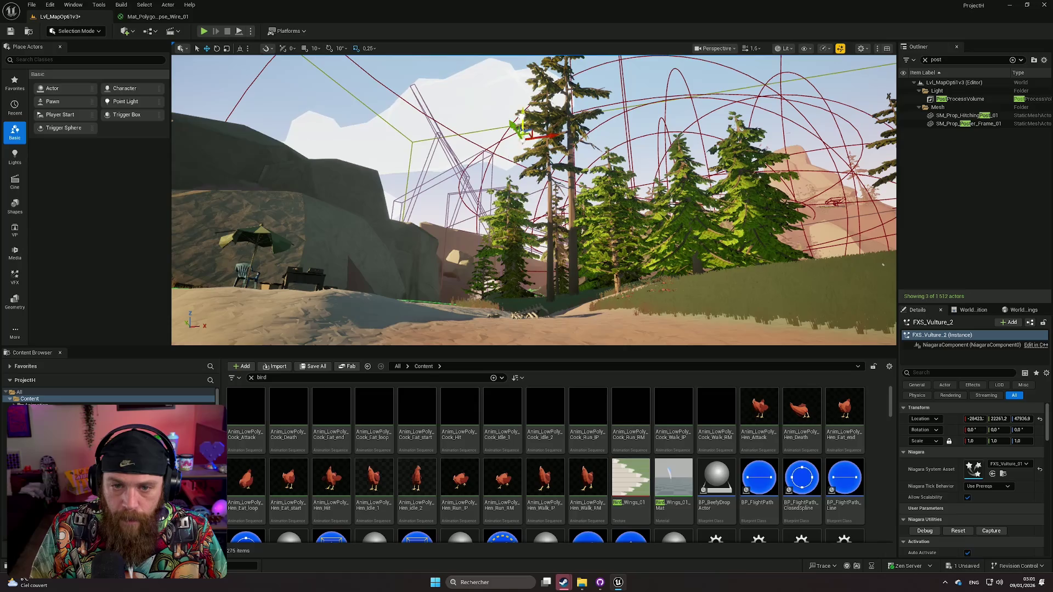
pyautogui.moveTo(522, 71); pyautogui.dragTo(519, 193)
pyautogui.moveTo(527, 258)
pyautogui.mouseDown()
pyautogui.moveTo(535, 176)
pyautogui.moveTo(521, 108)
pyautogui.moveTo(535, 90)
pyautogui.moveTo(543, 181)
pyautogui.moveTo(511, 155)
pyautogui.mouseUp()
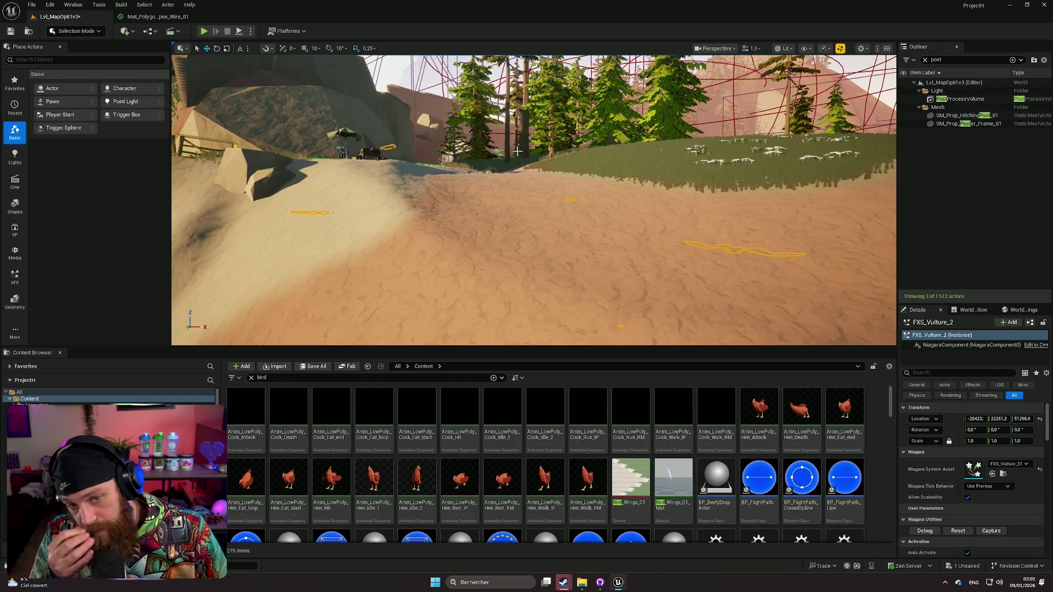
pyautogui.click(244, 34)
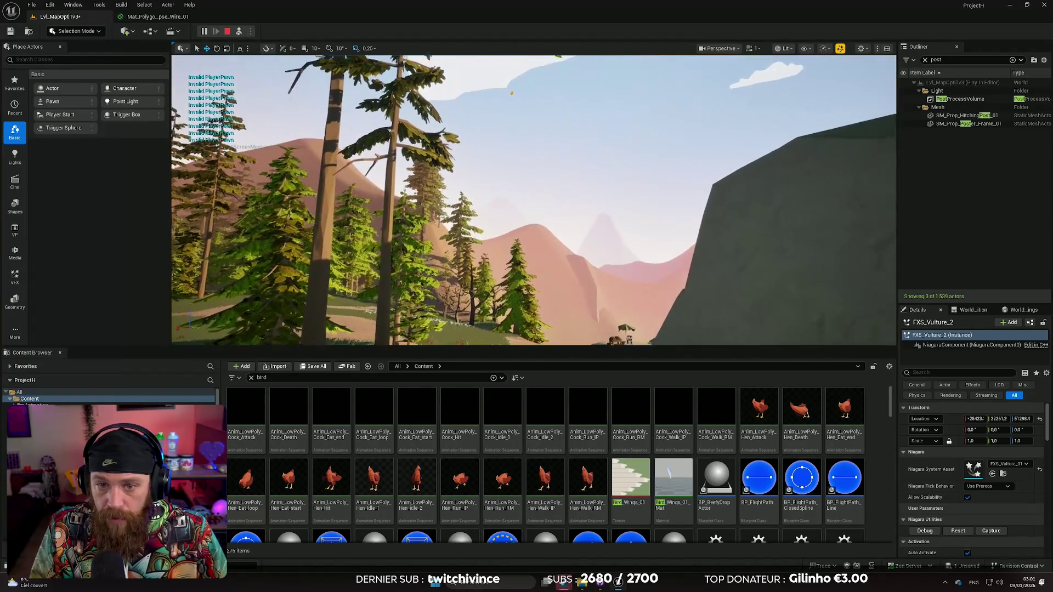
# Step: Take control of the running playtest and expand its game view to full screen
pyautogui.click(521, 245)
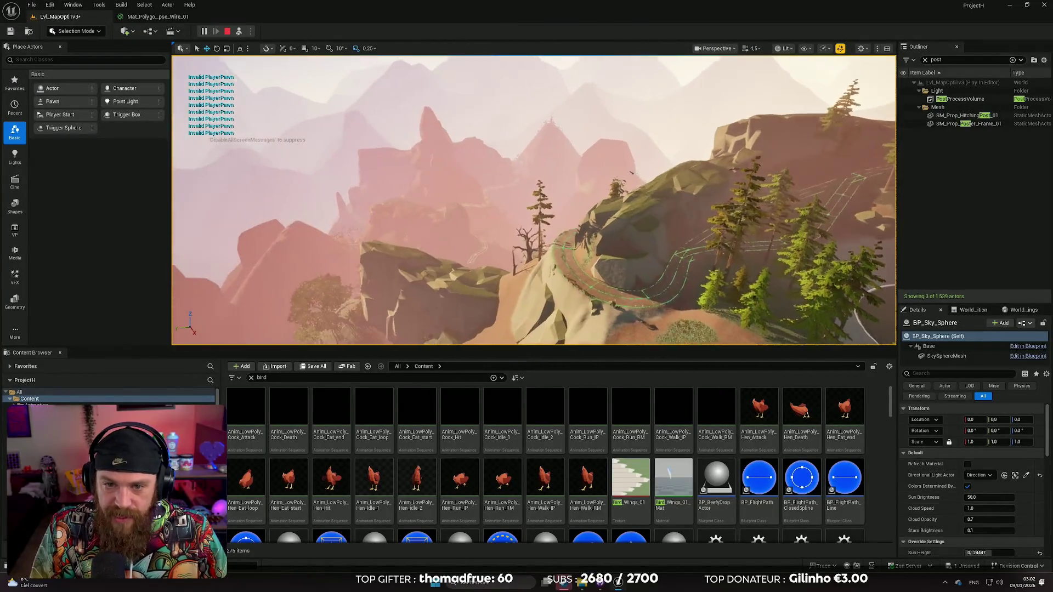
pyautogui.press('F11')
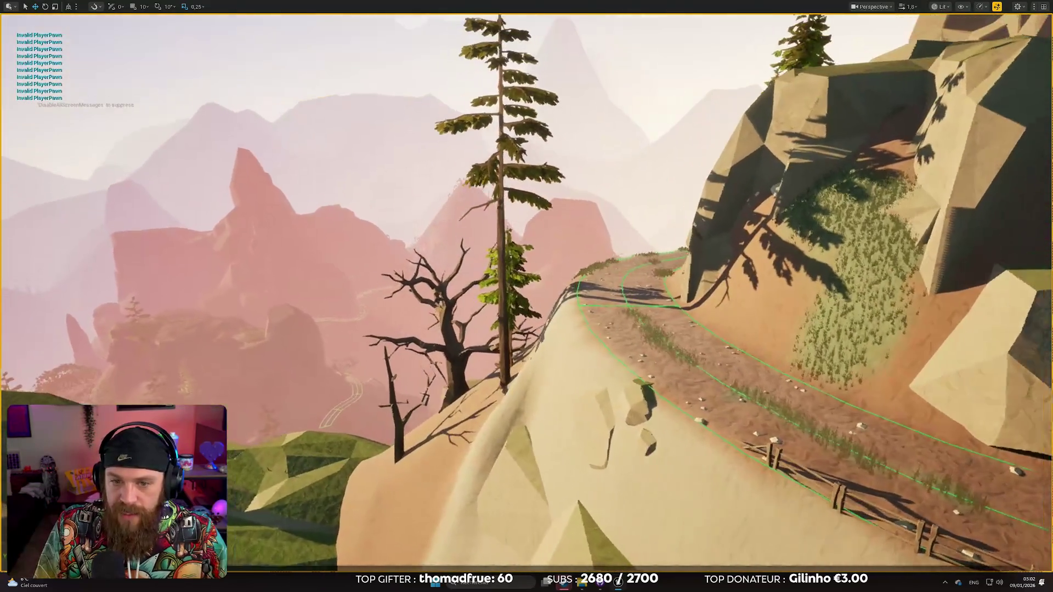
# Step: Look along the cliff trail, leave full-screen mode and stop the playtest
pyautogui.scroll(-2, 527, 296)
pyautogui.scroll(-2, 527, 296)
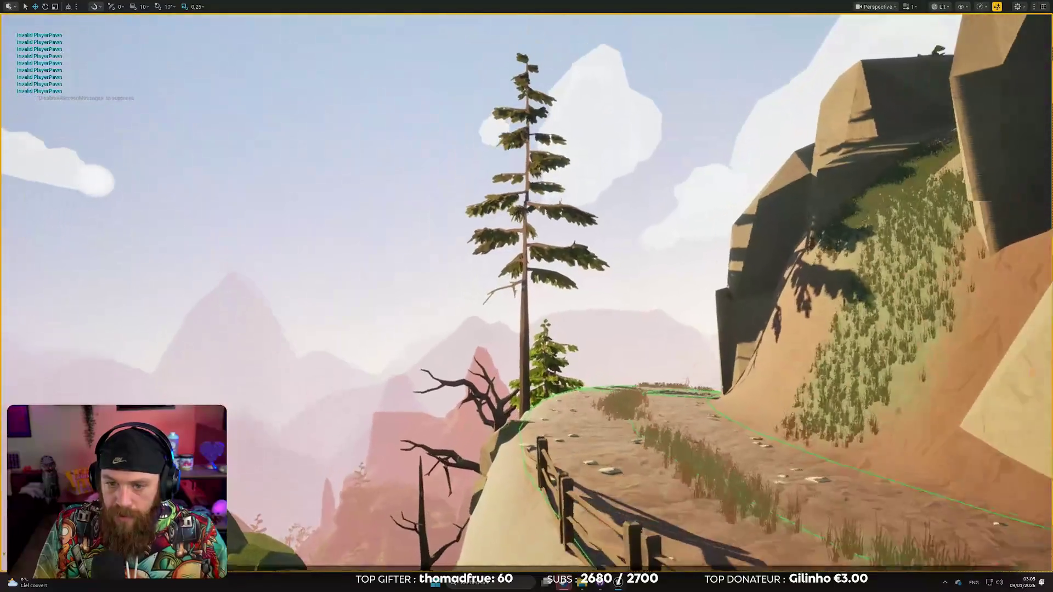
pyautogui.scroll(1, 526, 296)
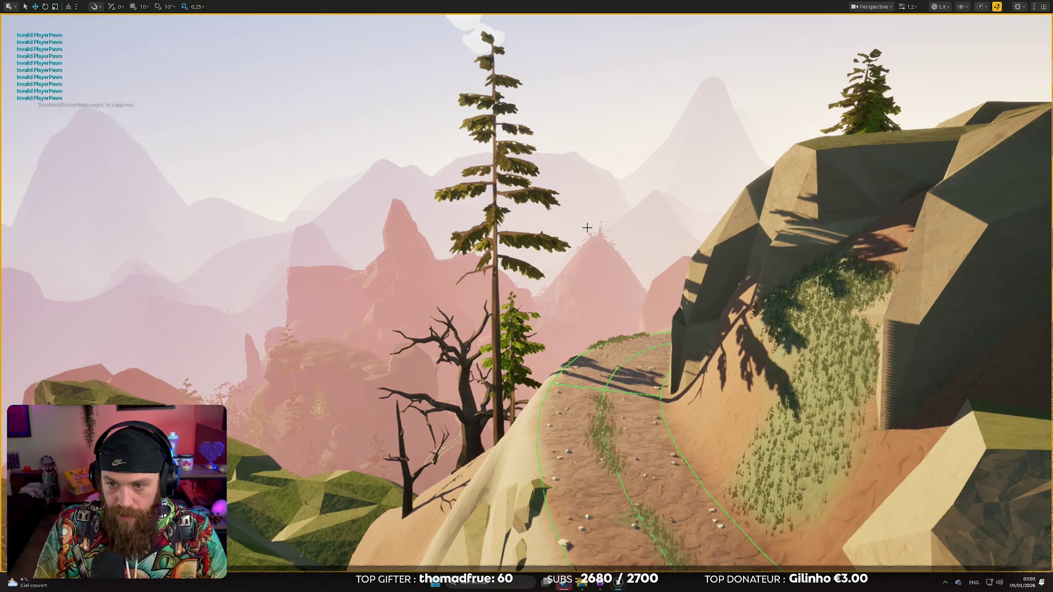
pyautogui.press('F11')
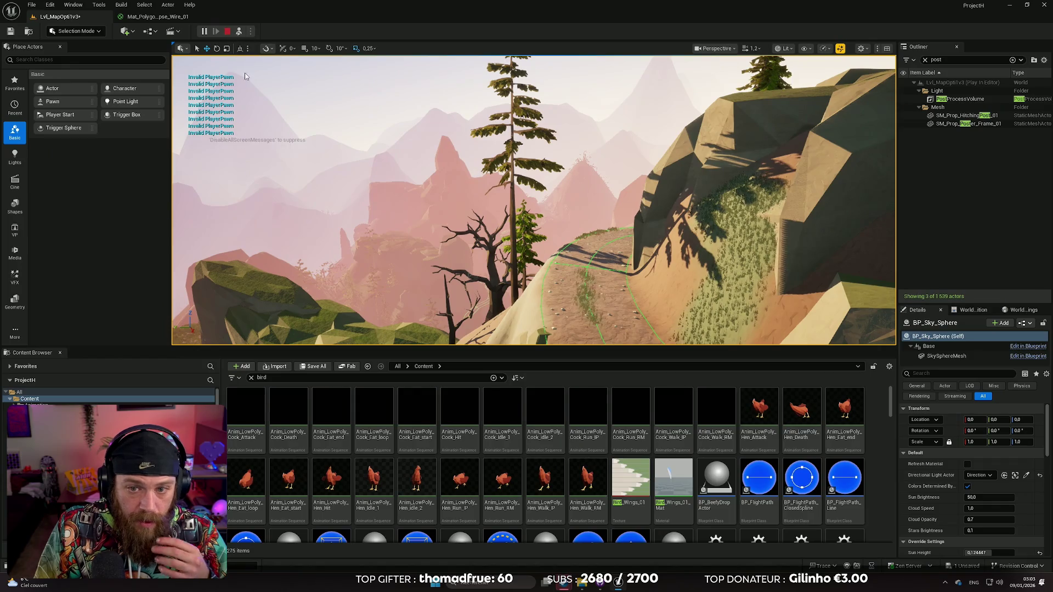
pyautogui.press('Escape')
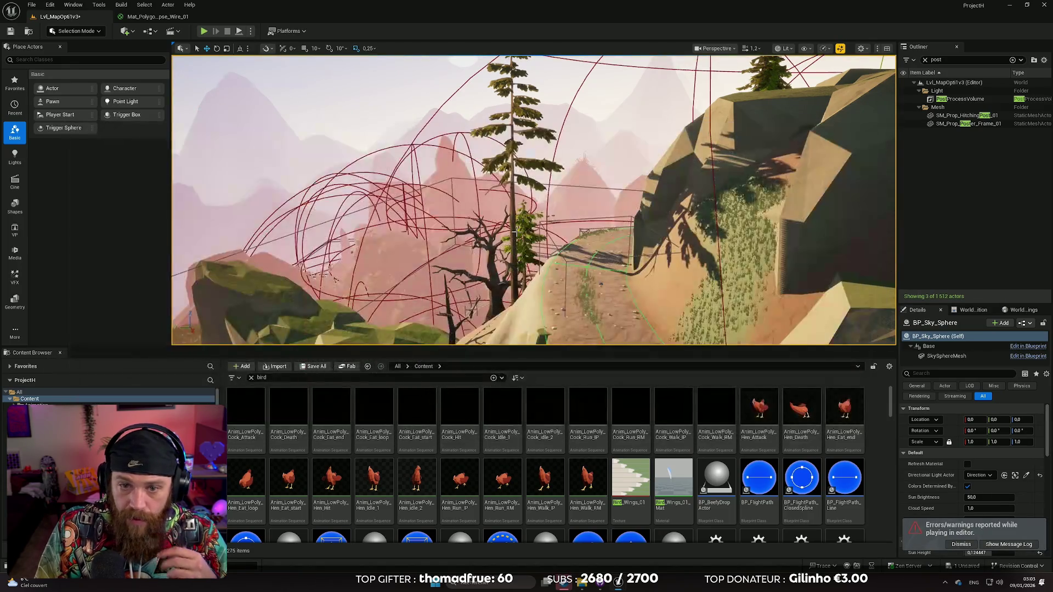
# Step: Switch the level view to full screen, adjust the flying speed, and save the level
pyautogui.press('F11')
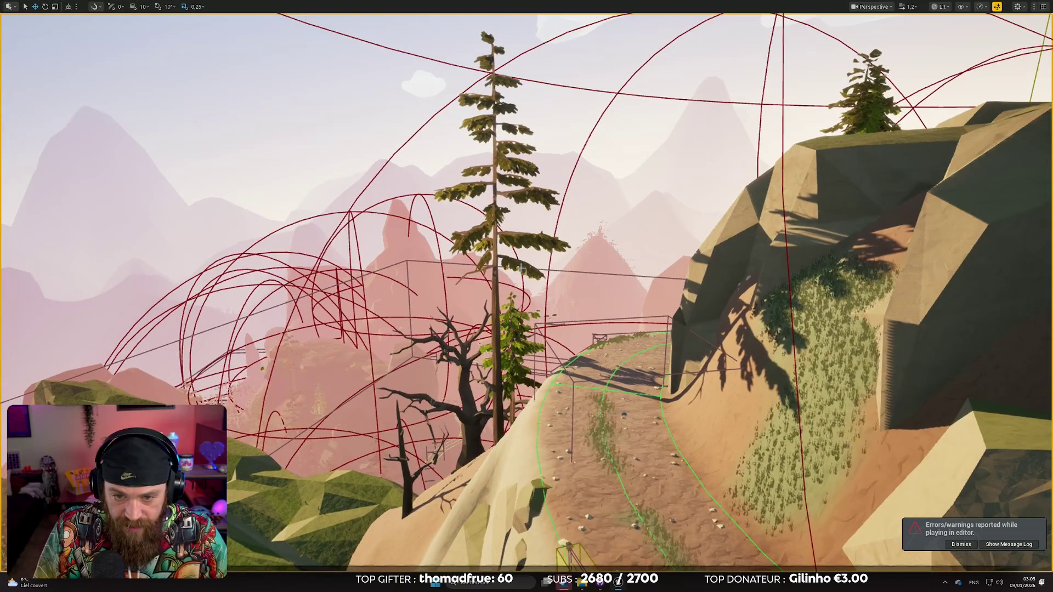
pyautogui.scroll(2, 518, 268)
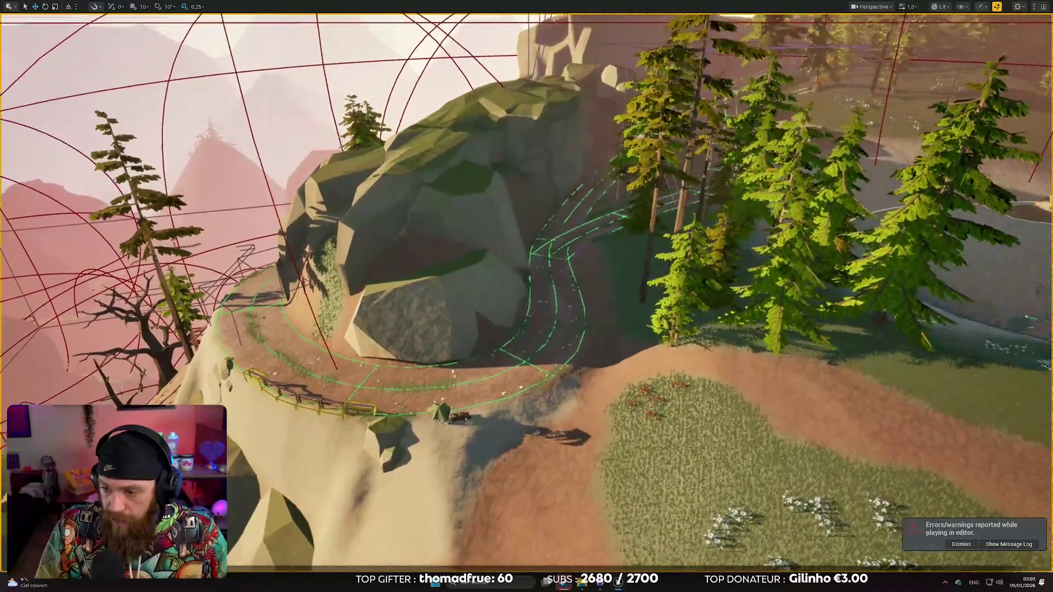
pyautogui.scroll(2, 527, 296)
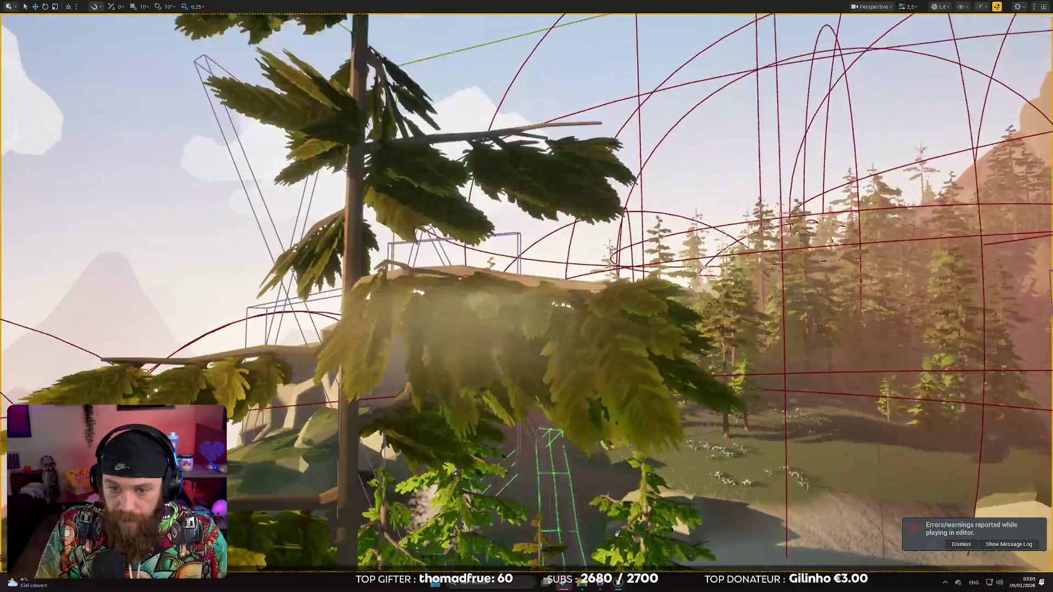
pyautogui.scroll(2, 527, 296)
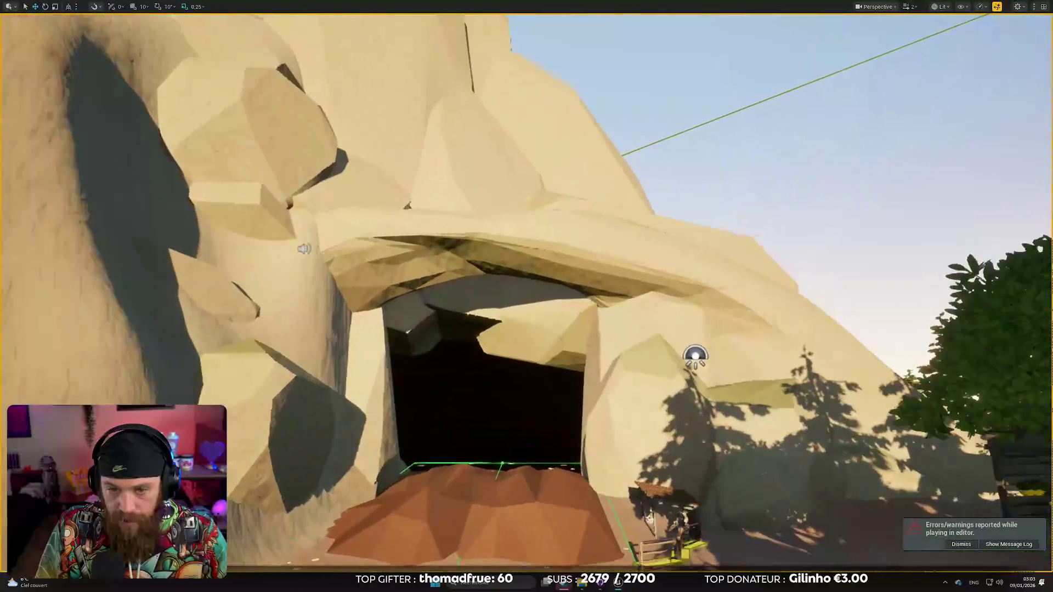
pyautogui.scroll(-2, 527, 296)
pyautogui.scroll(-5, 526, 297)
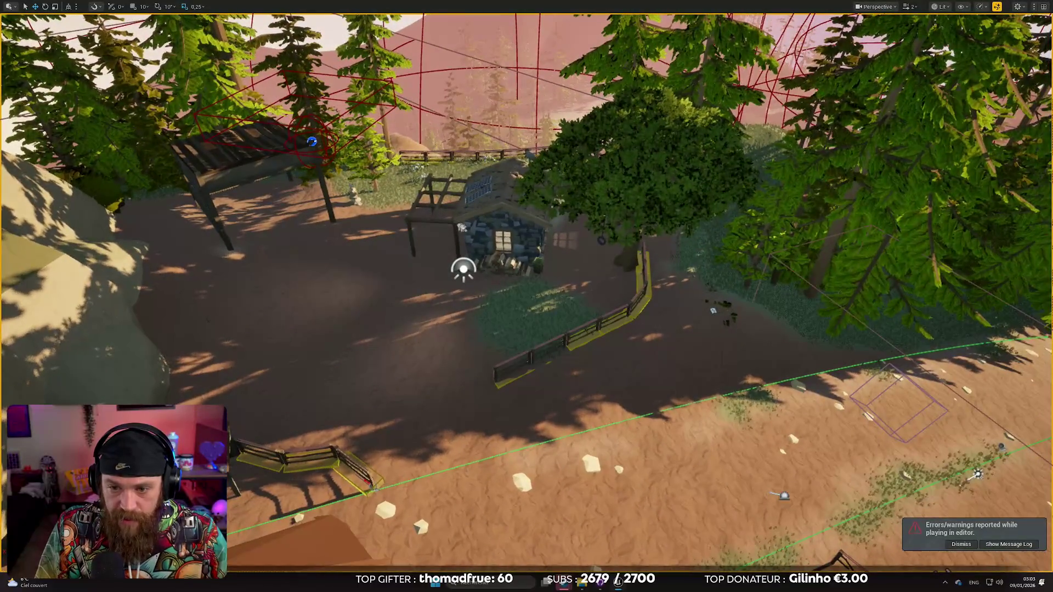
pyautogui.scroll(-3, 566, 287)
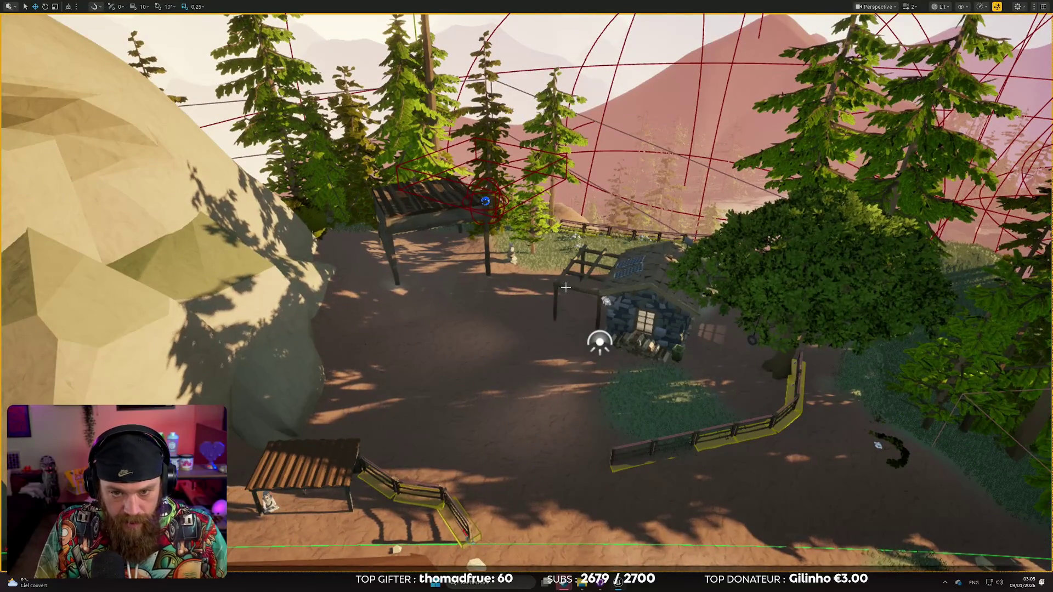
pyautogui.hotkey('ctrl', 's')
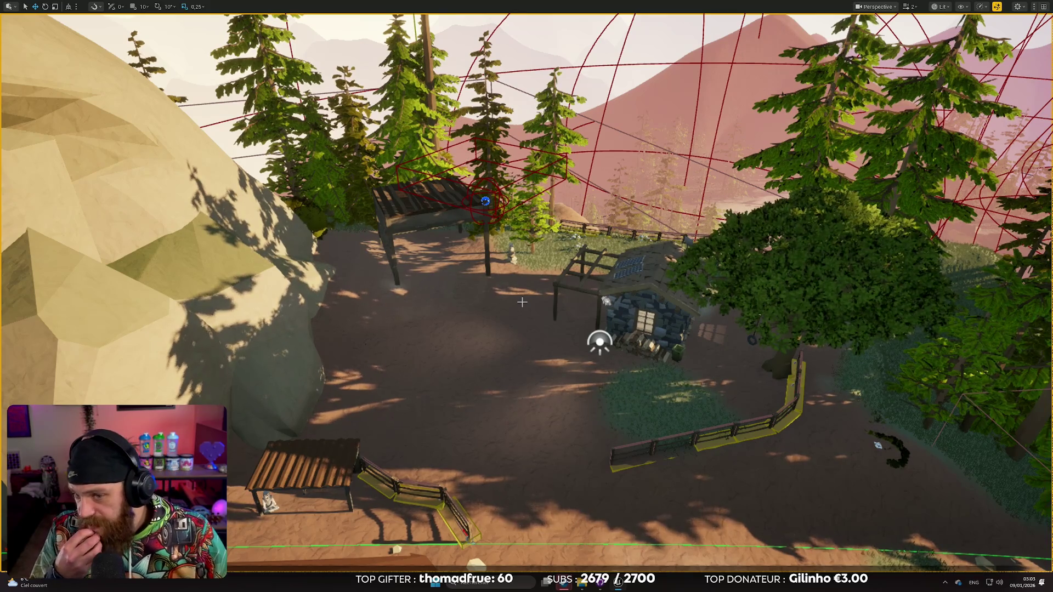
# Step: Drop onto the dirt path between trees and restart the playtest there in full screen
pyautogui.moveTo(519, 297); pyautogui.dragTo(487, 291)
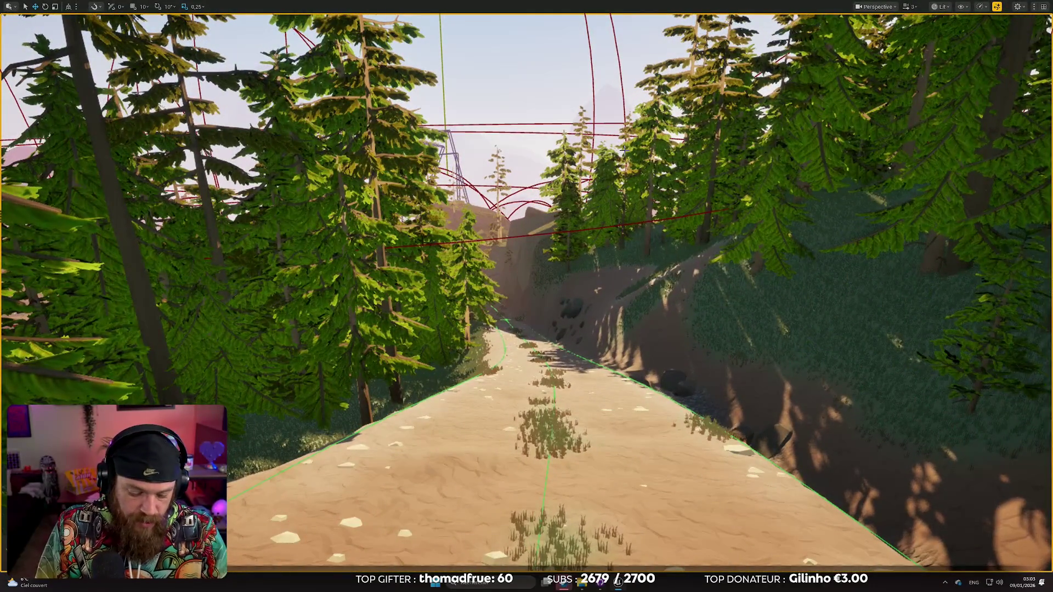
pyautogui.press('F11')
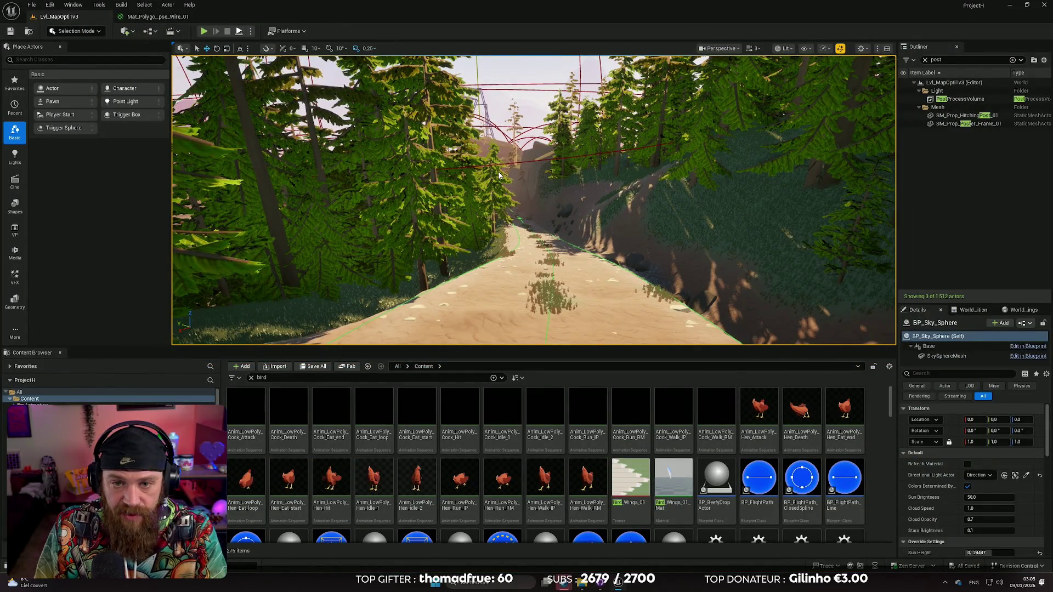
pyautogui.hotkey('alt', 'p')
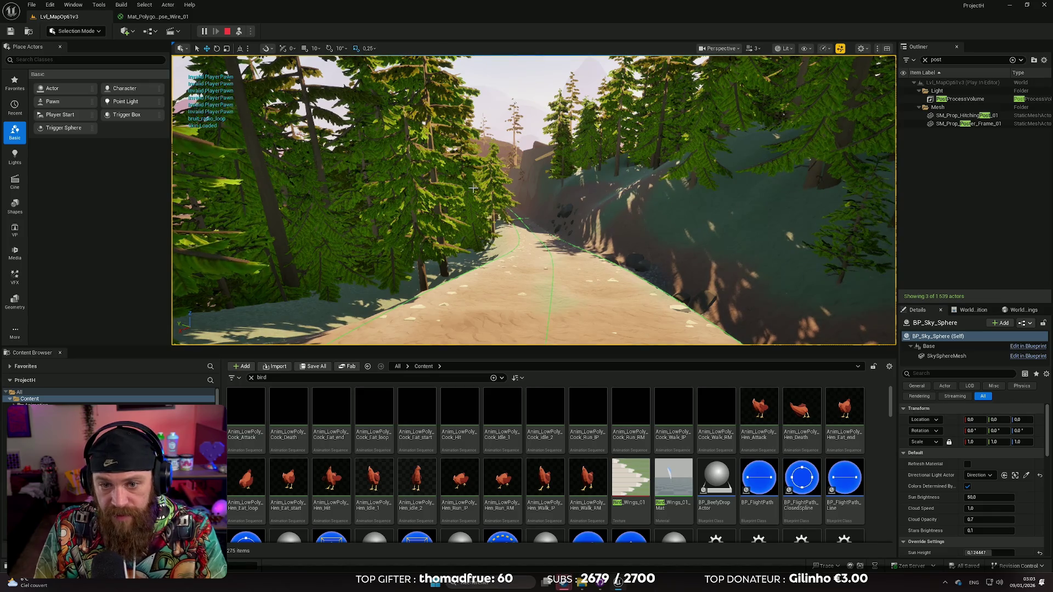
pyautogui.press('F11')
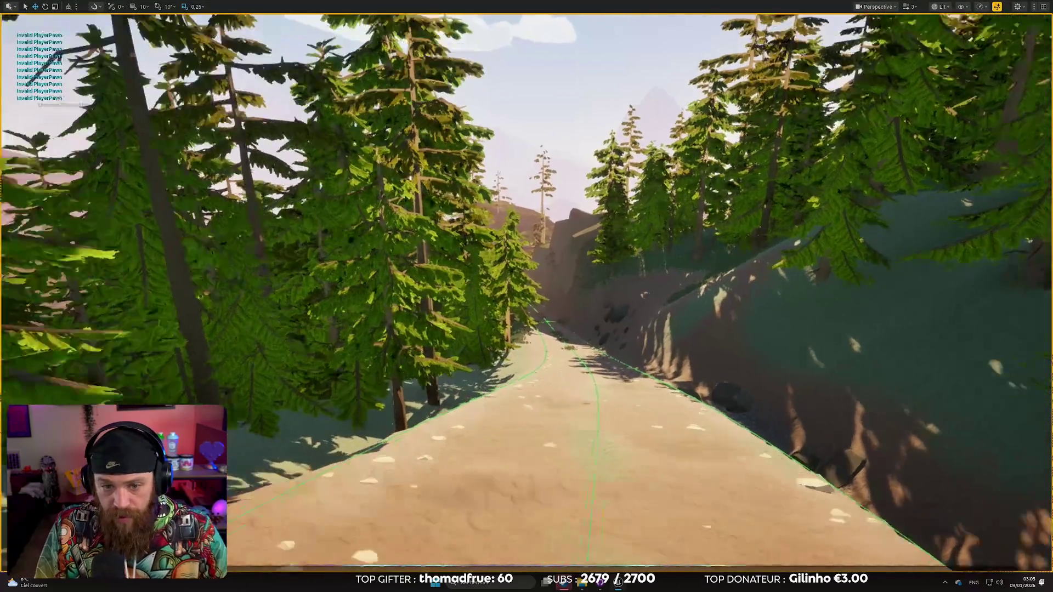
# Step: Fly along the green path past the picnic spot to the rocky ridge and forested cliff
pyautogui.scroll(-2, 527, 296)
pyautogui.scroll(-1, 527, 296)
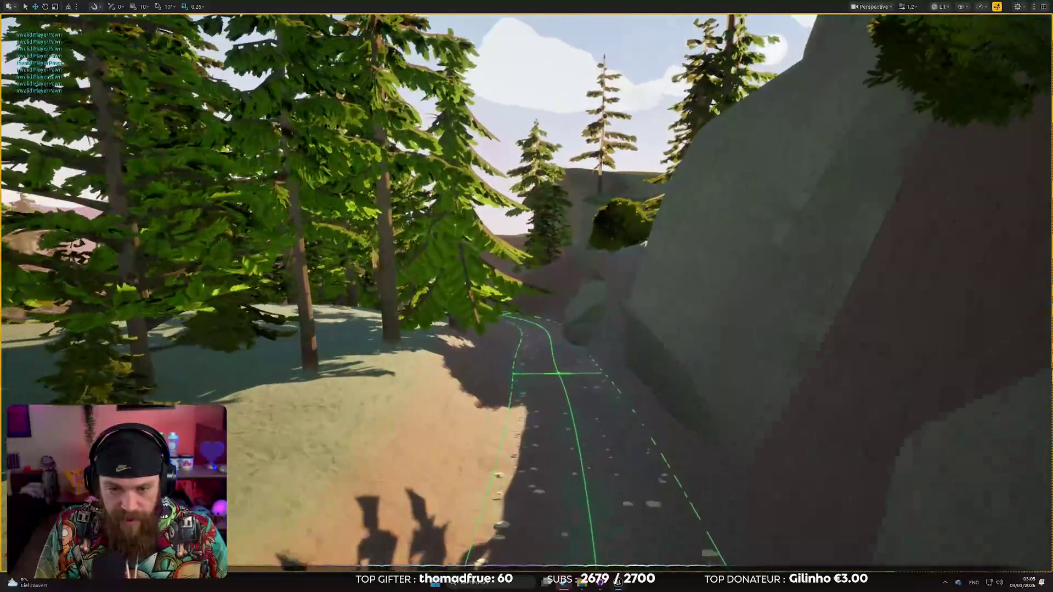
pyautogui.press('w')
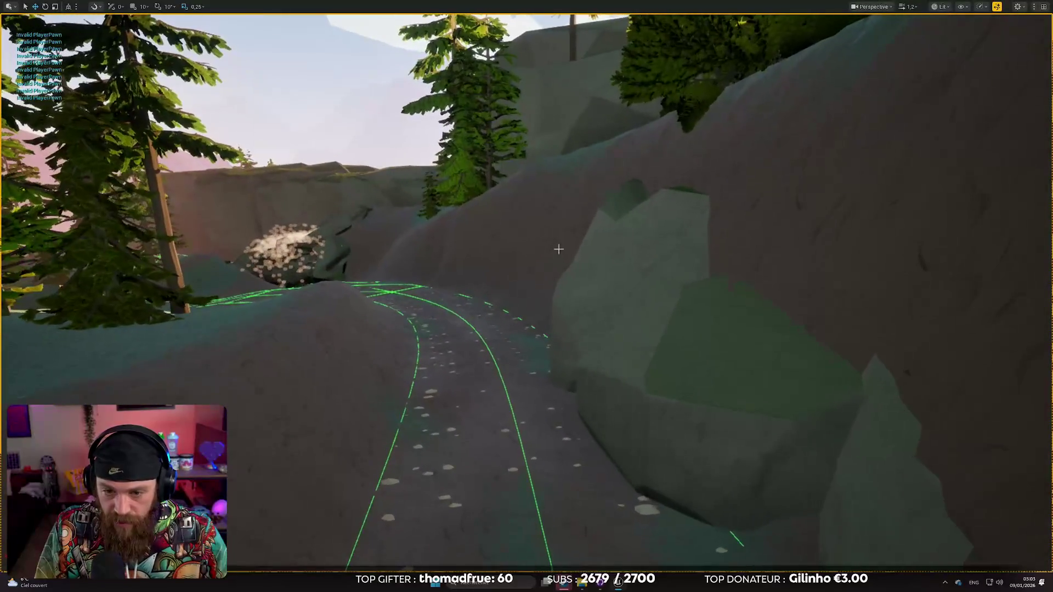
pyautogui.scroll(1, 594, 321)
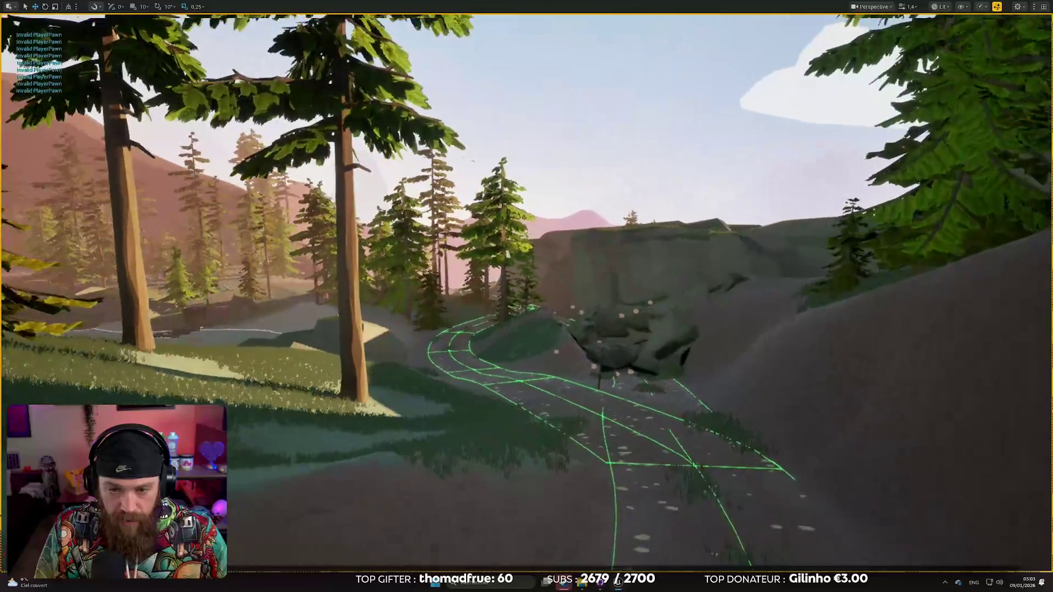
pyautogui.press('w')
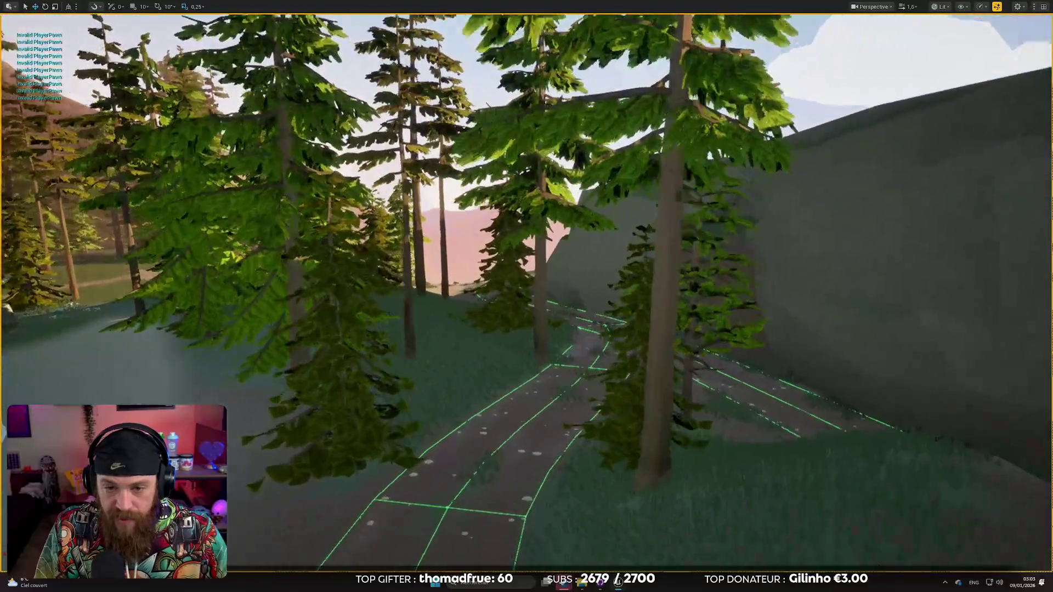
pyautogui.scroll(-1, 527, 296)
pyautogui.press('w')
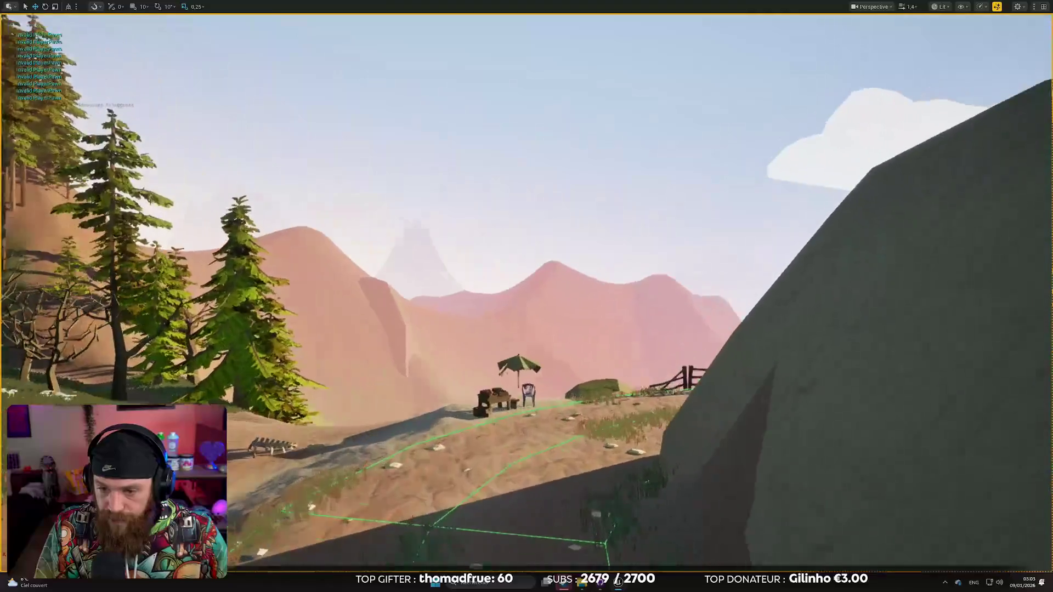
pyautogui.press('w')
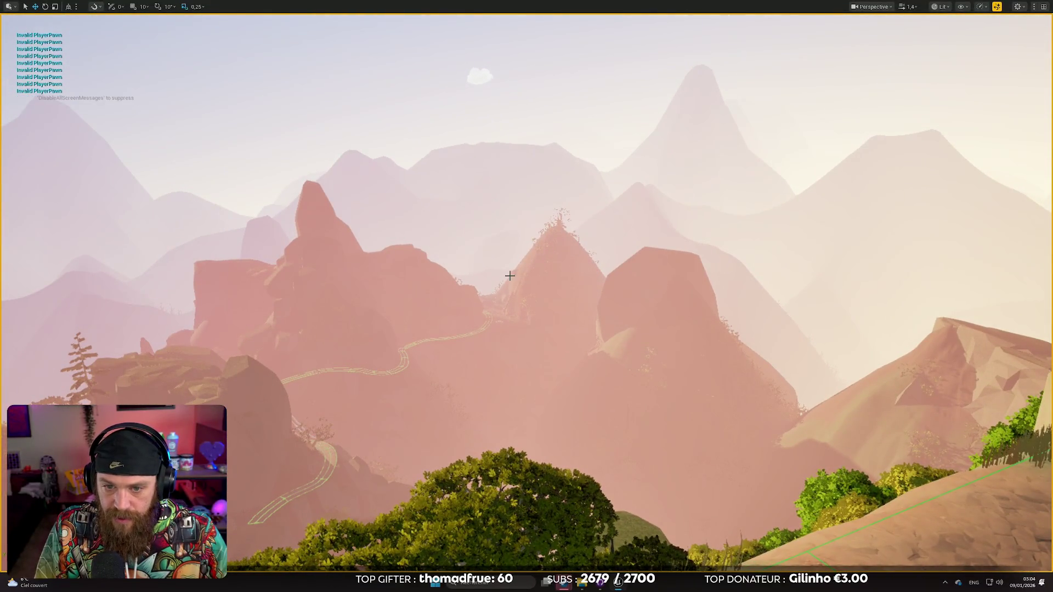
pyautogui.scroll(2, 585, 273)
pyautogui.press('w')
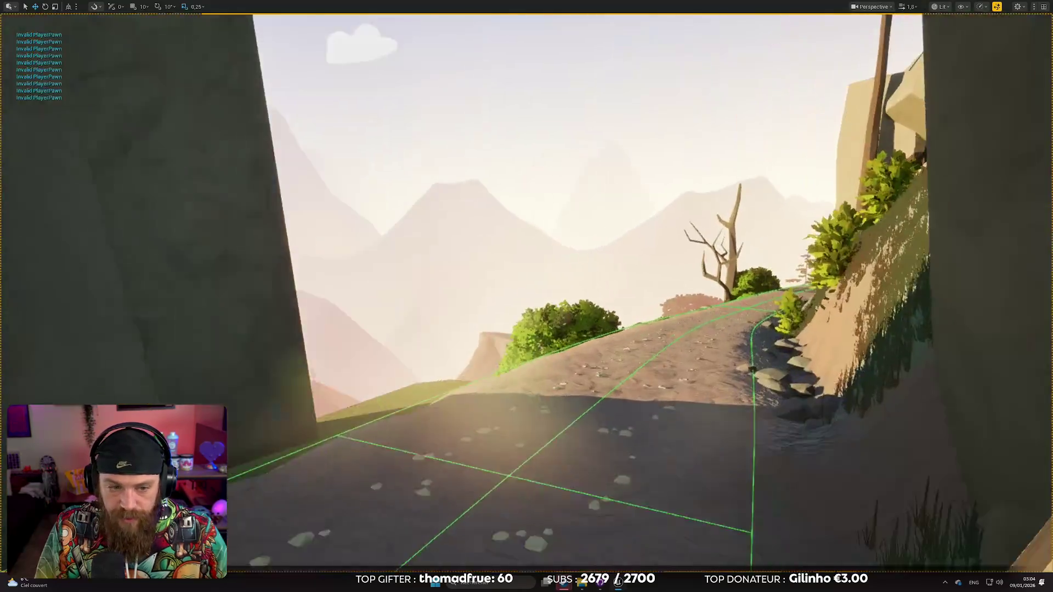
pyautogui.press('w')
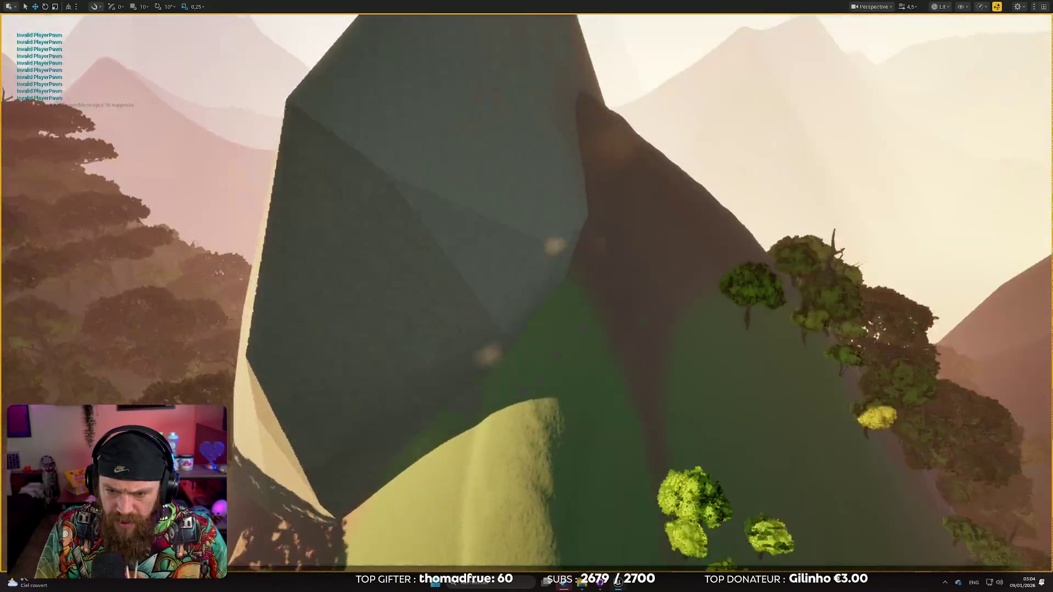
pyautogui.press('s')
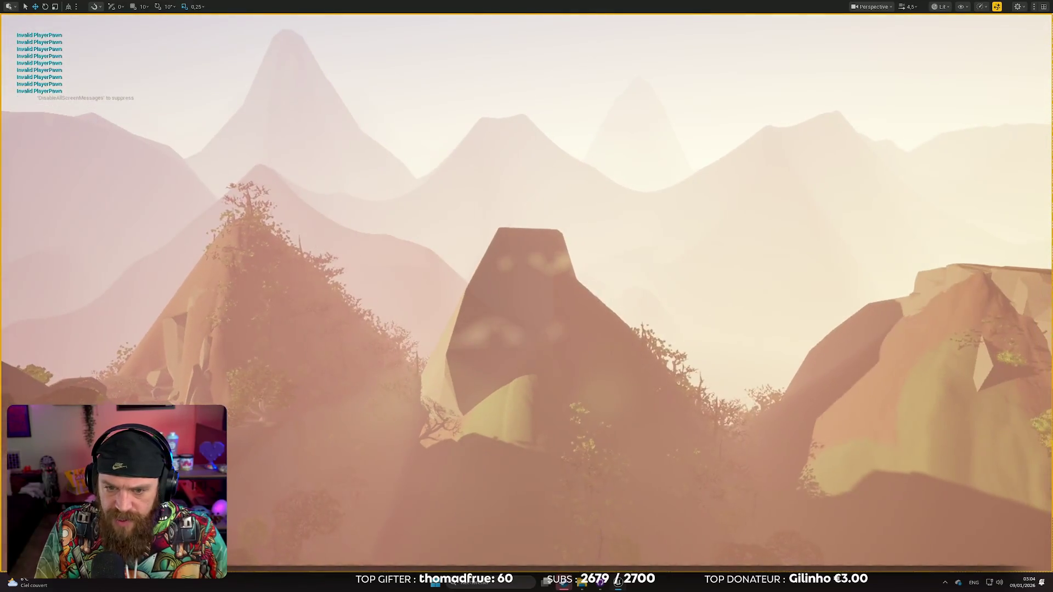
pyautogui.press('w')
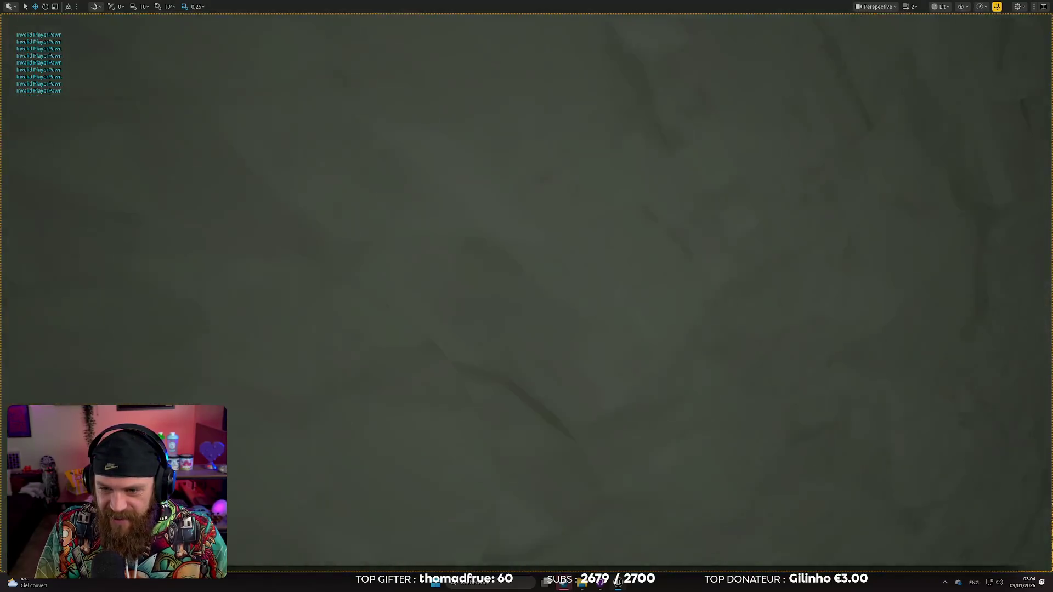
# Step: Fly past the foreground trees toward the large canyon rock, then leave full-screen mode
pyautogui.scroll(1, 526, 296)
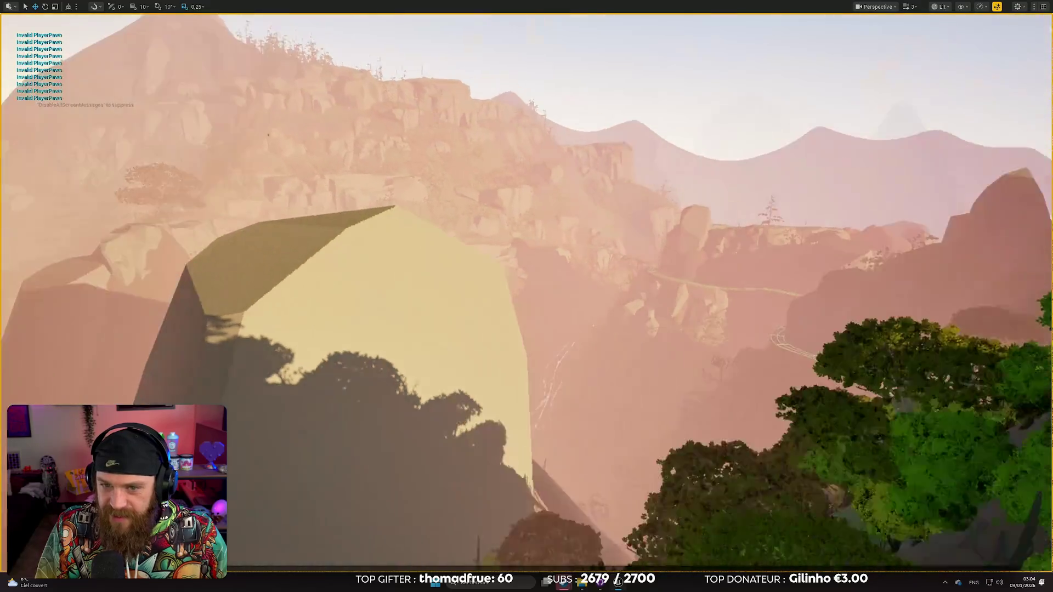
pyautogui.scroll(1, 527, 296)
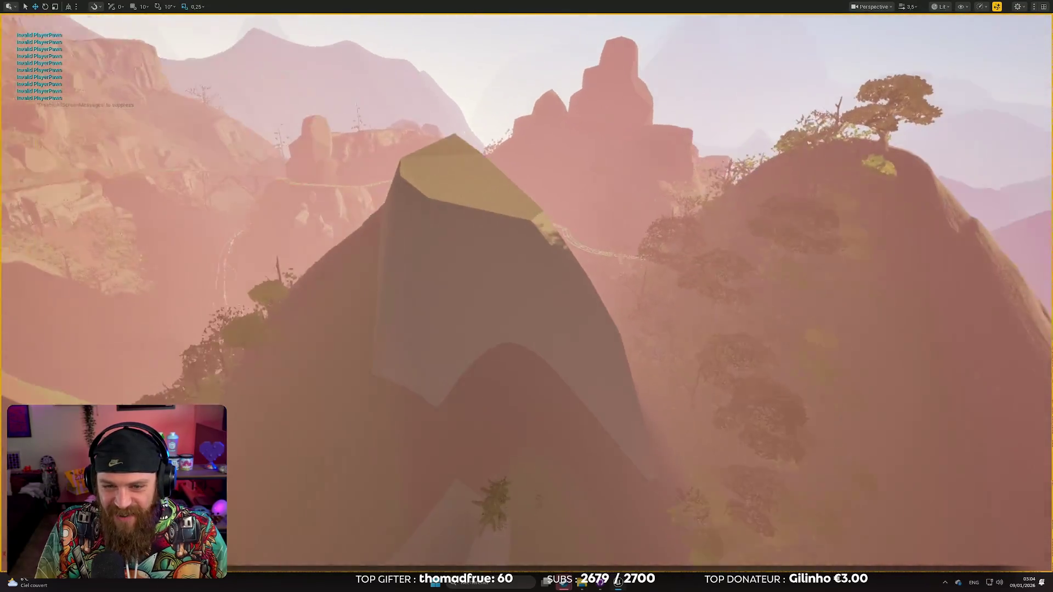
pyautogui.scroll(-2, 527, 296)
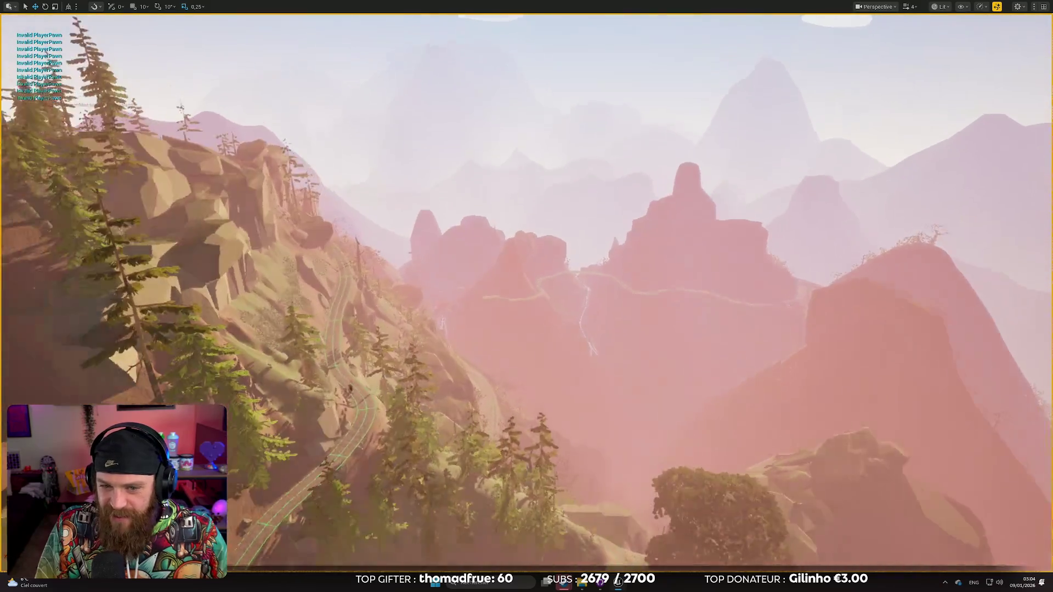
pyautogui.press('w')
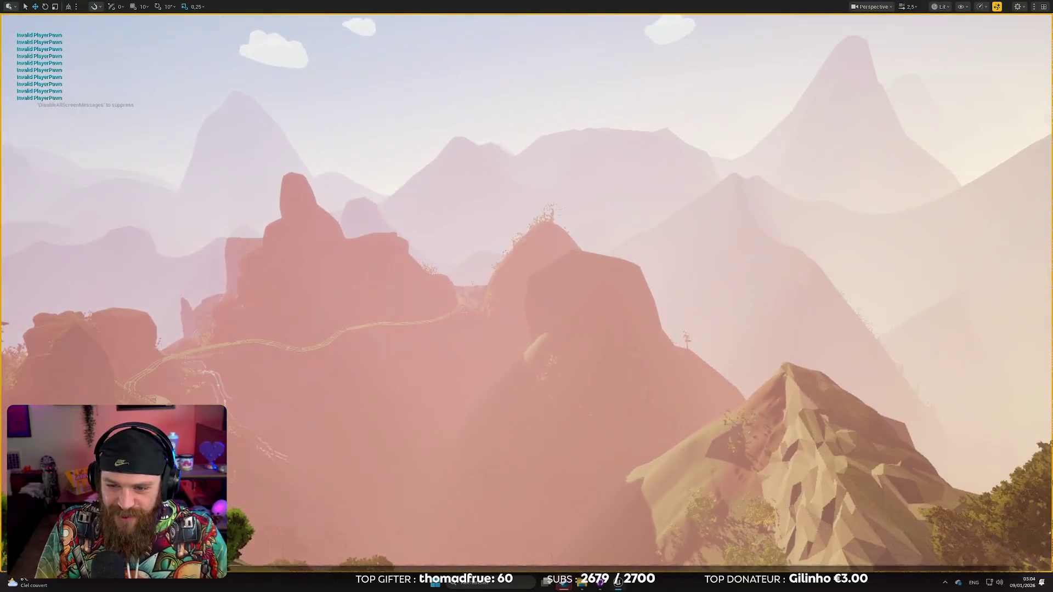
pyautogui.scroll(2, 526, 296)
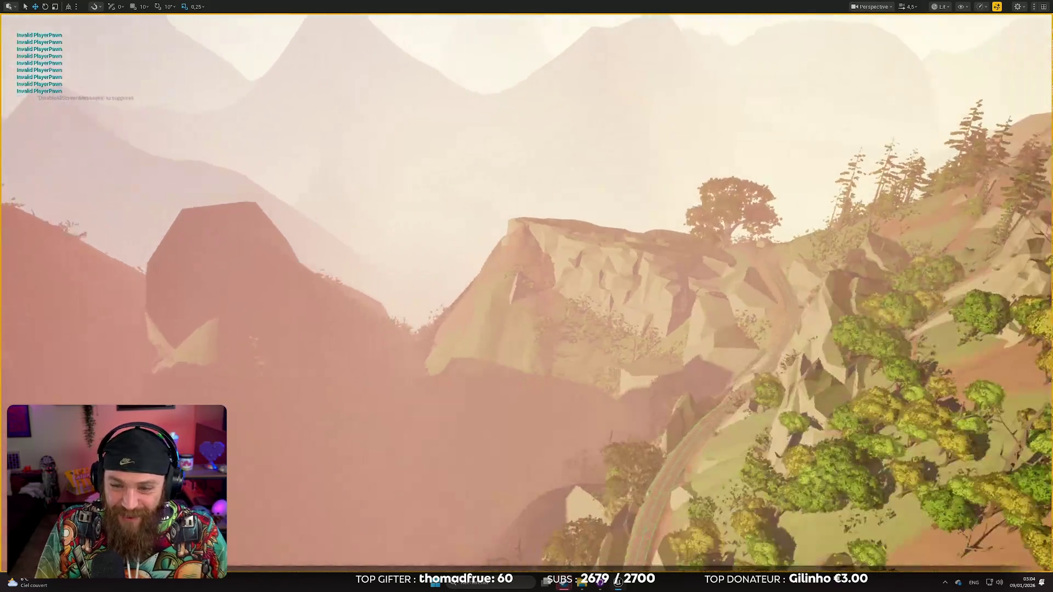
pyautogui.press('w')
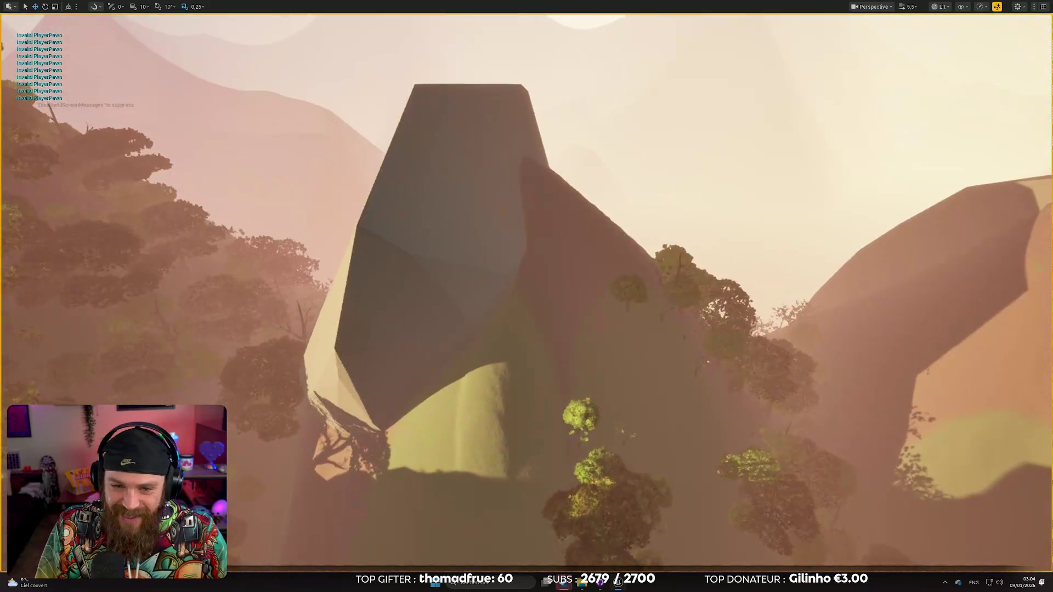
pyautogui.press('F11')
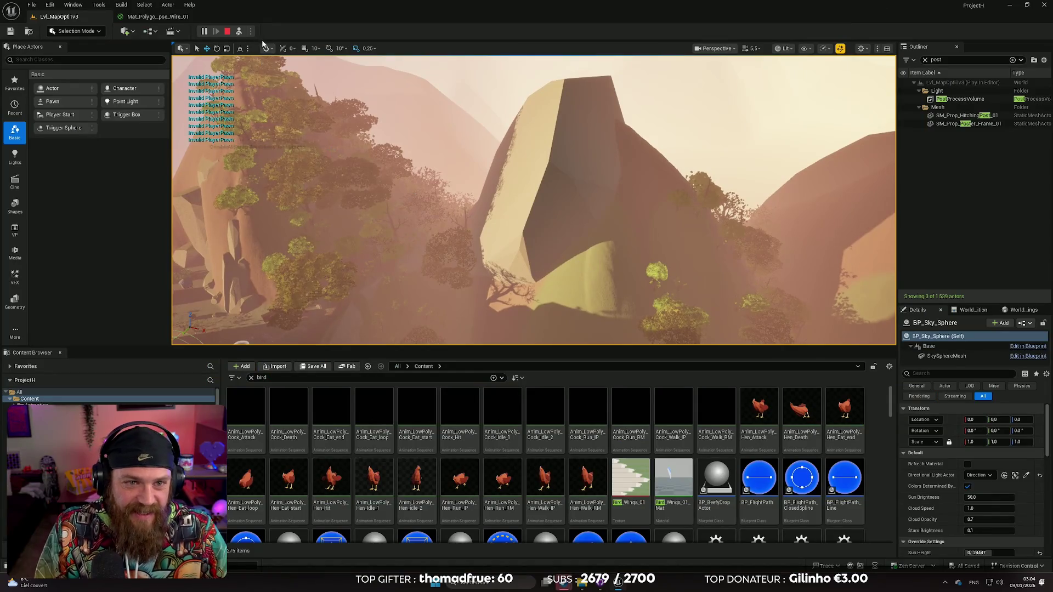
# Step: Stop the level preview and tilt the editor view down toward the canyon floor
pyautogui.press('Escape')
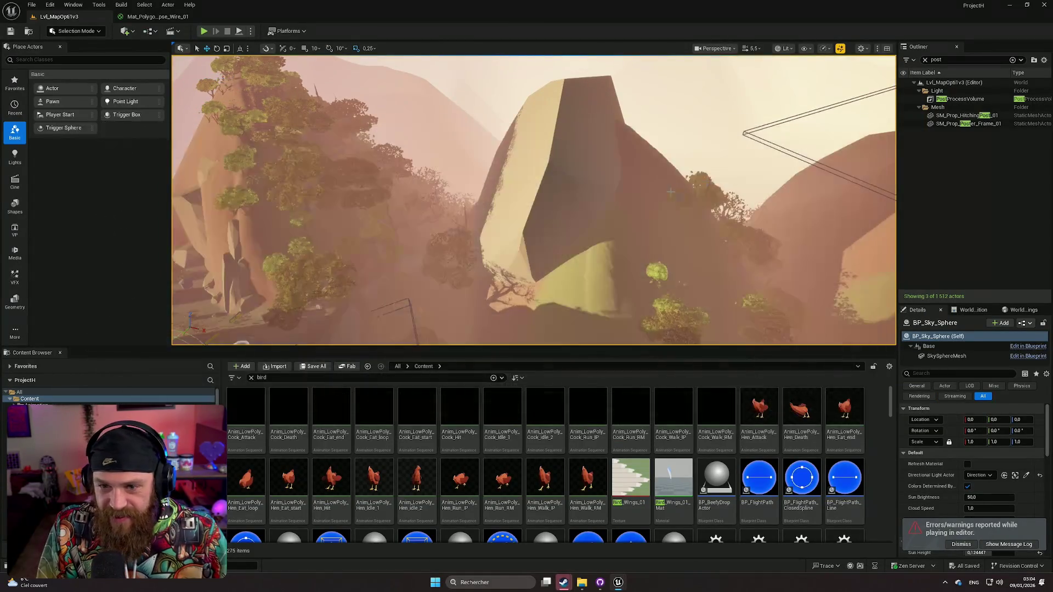
pyautogui.moveTo(670, 191); pyautogui.dragTo(667, 197)
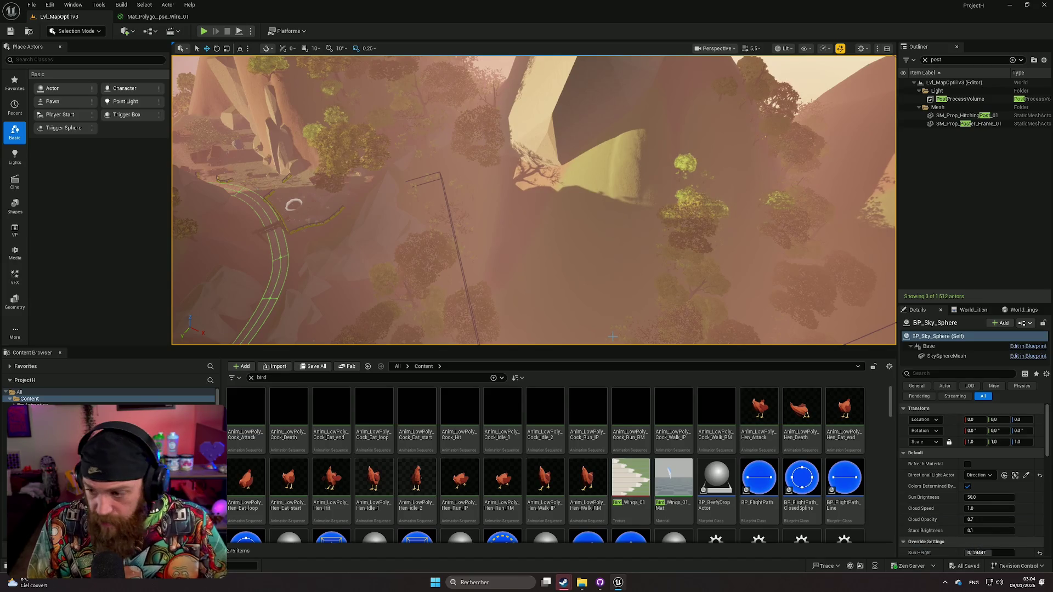
# Step: Fly to the shelter's seated characters, swing over the fence and open the landscape's context menu
pyautogui.moveTo(673, 267)
pyautogui.mouseDown()
pyautogui.moveTo(673, 186)
pyautogui.moveTo(673, 274)
pyautogui.mouseUp()
pyautogui.scroll(2, 673, 220)
pyautogui.scroll(-3, 673, 208)
pyautogui.scroll(-3, 534, 201)
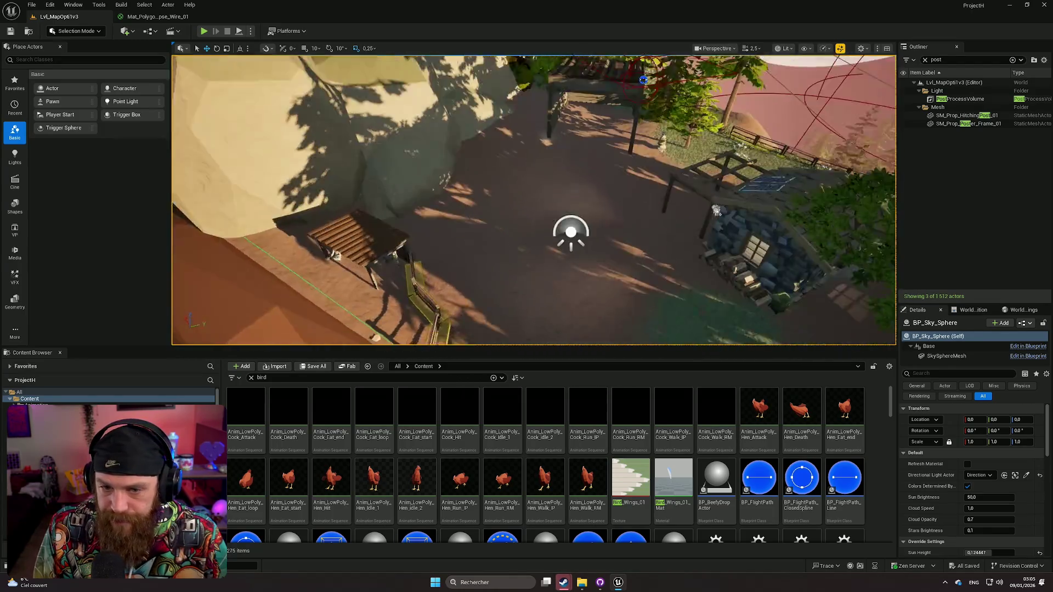
pyautogui.moveTo(534, 200); pyautogui.dragTo(534, 148)
pyautogui.scroll(-2, 534, 173)
pyautogui.moveTo(671, 246)
pyautogui.mouseDown()
pyautogui.moveTo(671, 237)
pyautogui.moveTo(671, 246)
pyautogui.mouseUp()
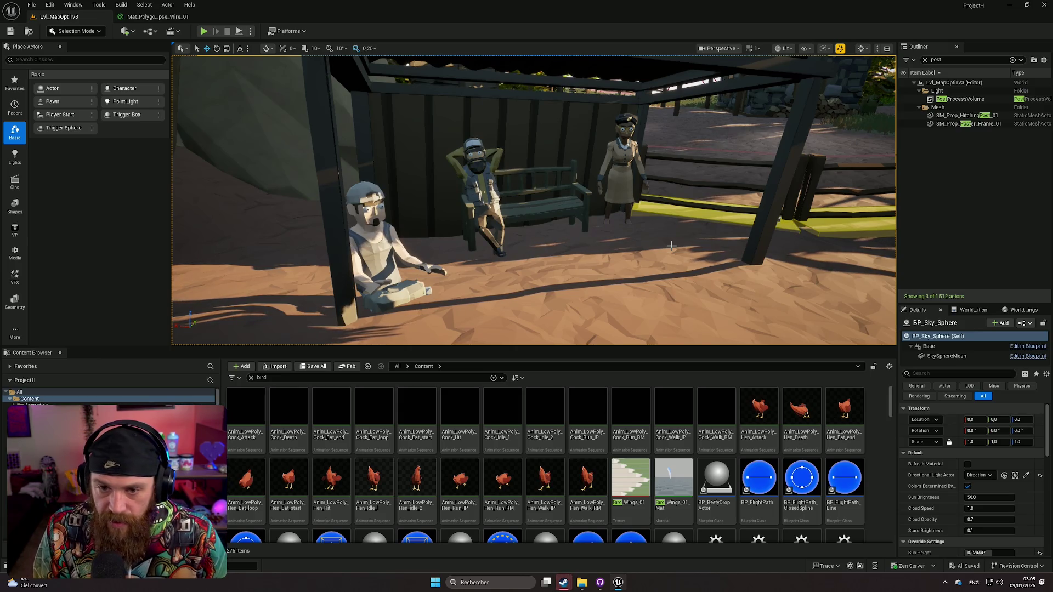
pyautogui.moveTo(671, 246)
pyautogui.mouseDown()
pyautogui.moveTo(671, 291)
pyautogui.moveTo(636, 274)
pyautogui.moveTo(625, 252)
pyautogui.moveTo(615, 271)
pyautogui.moveTo(619, 318)
pyautogui.moveTo(545, 213)
pyautogui.mouseUp()
pyautogui.rightClick(544, 214)
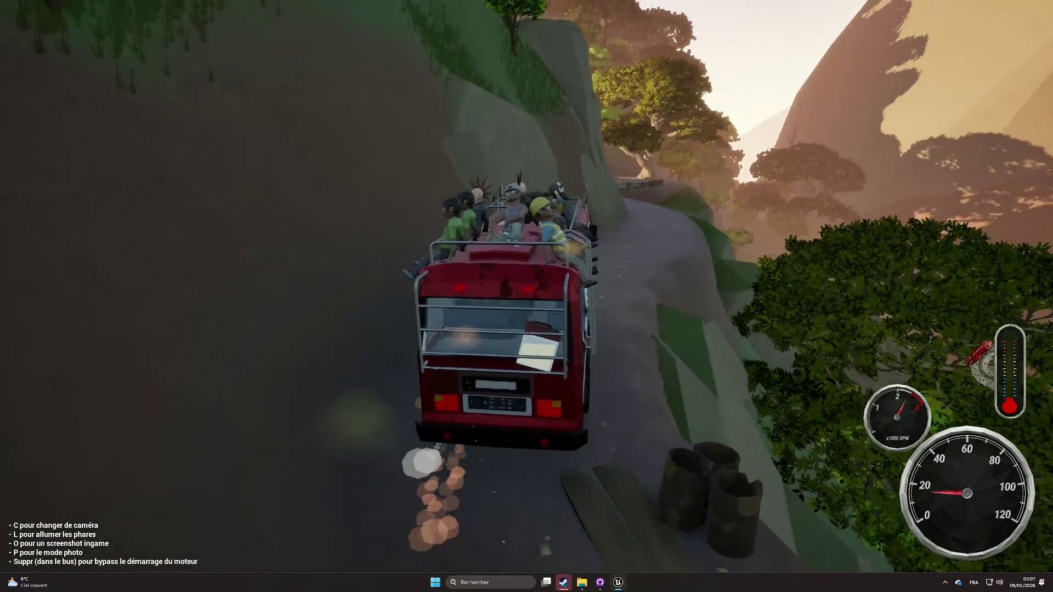
# Step: Switch the bus to the driver's cockpit view, then back to the chase view
pyautogui.press('c')
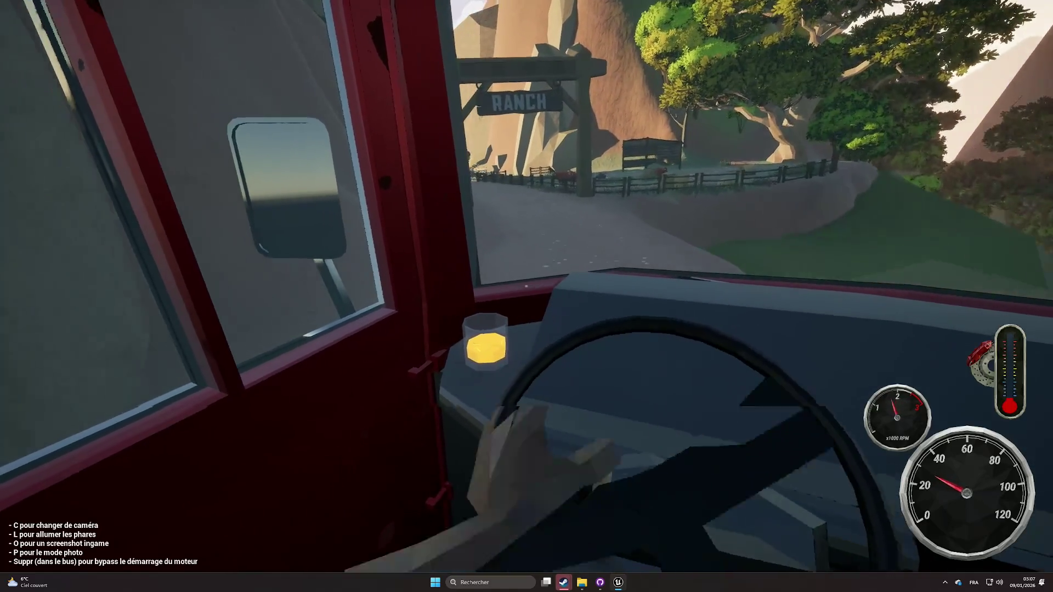
pyautogui.press('c')
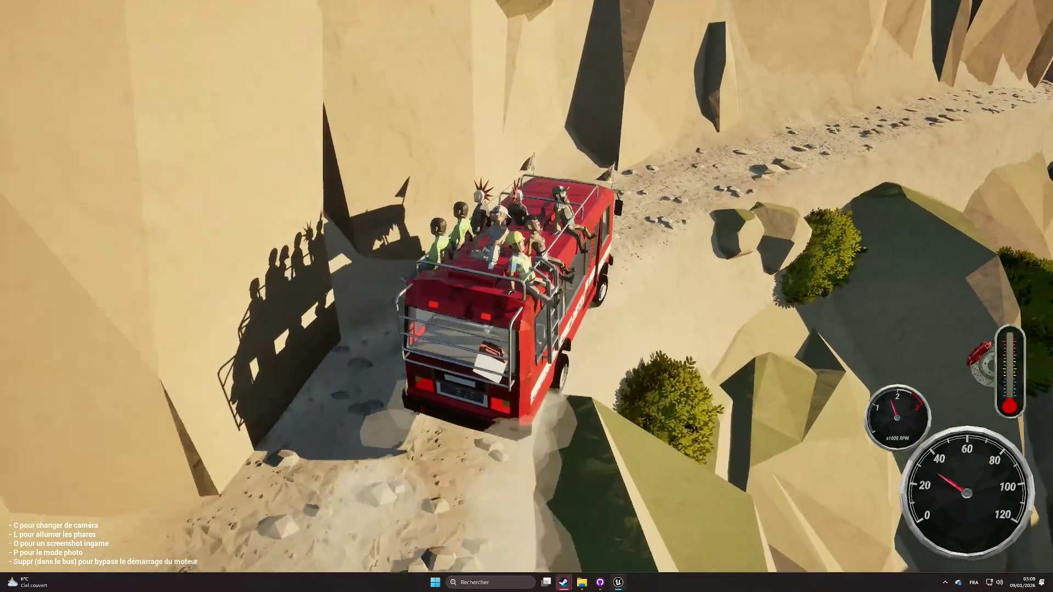
# Step: Drive the bus along the cliff road, over the green ledge and up the sandy path
pyautogui.press('w')
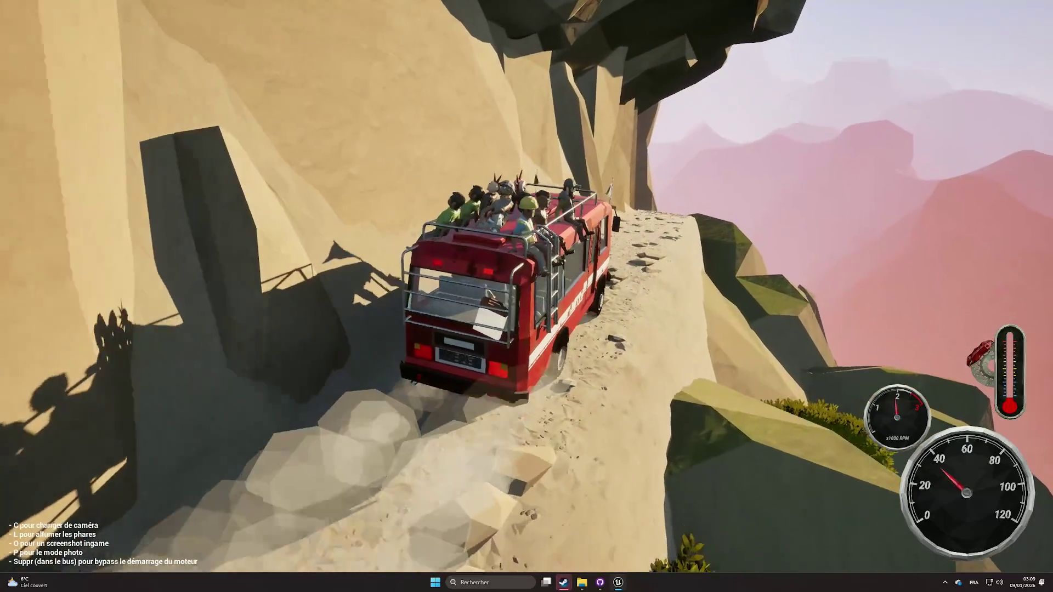
pyautogui.press('w')
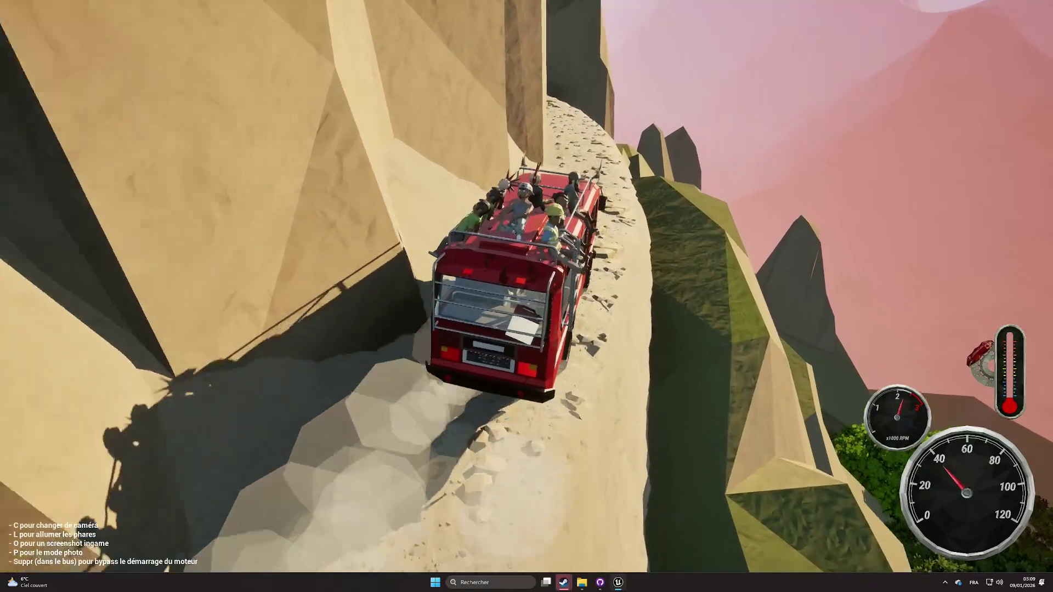
pyautogui.press('w')
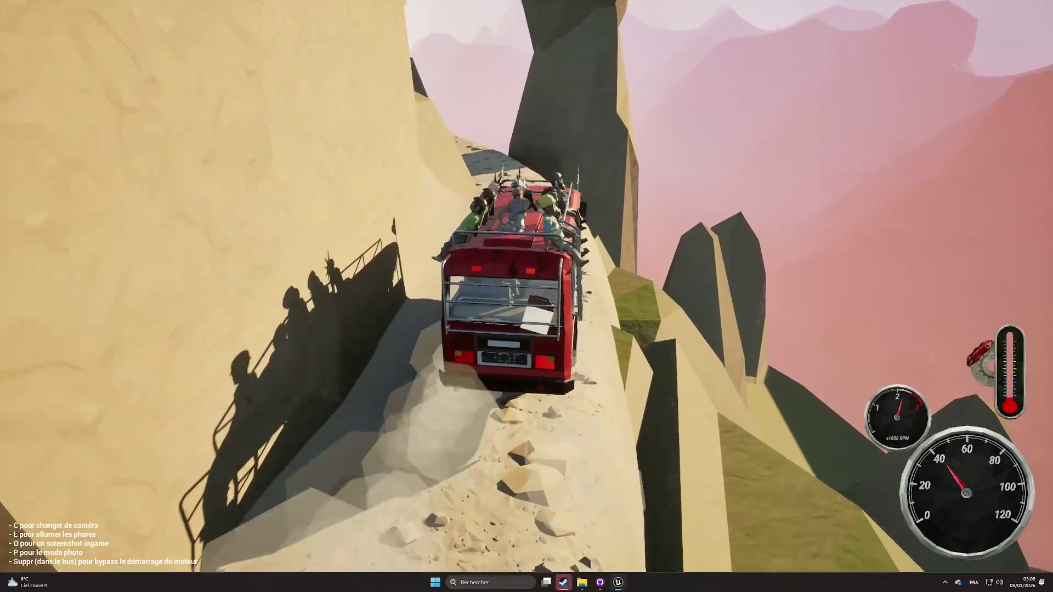
pyautogui.press('w')
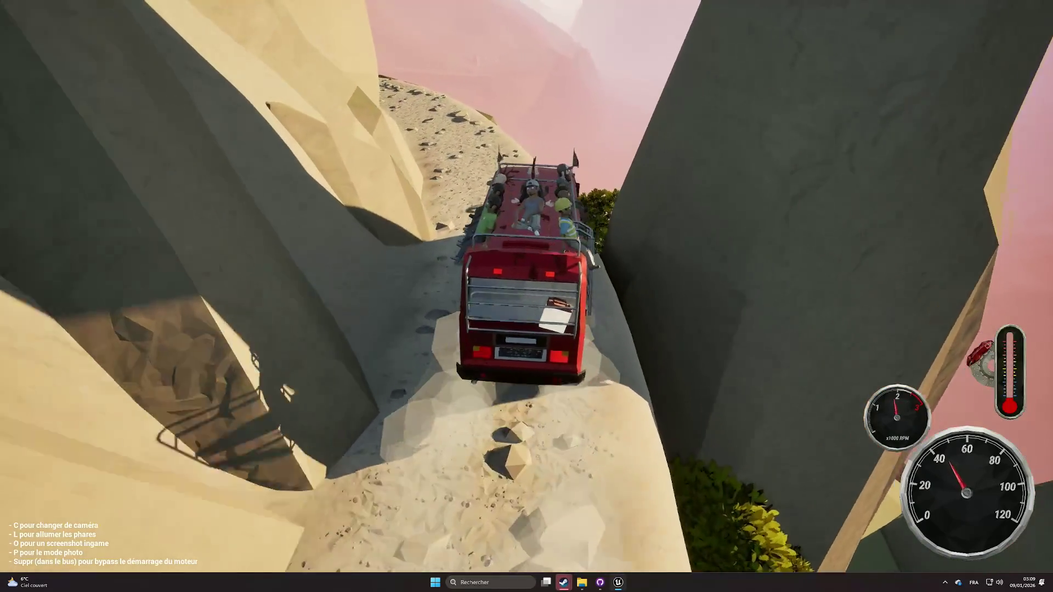
pyautogui.press('w')
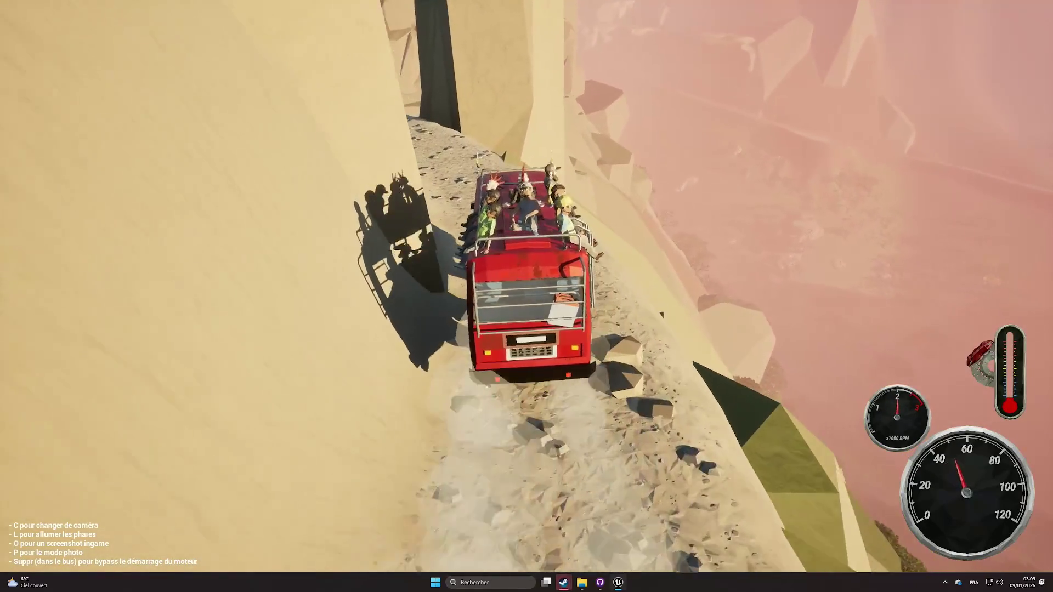
pyautogui.press('w')
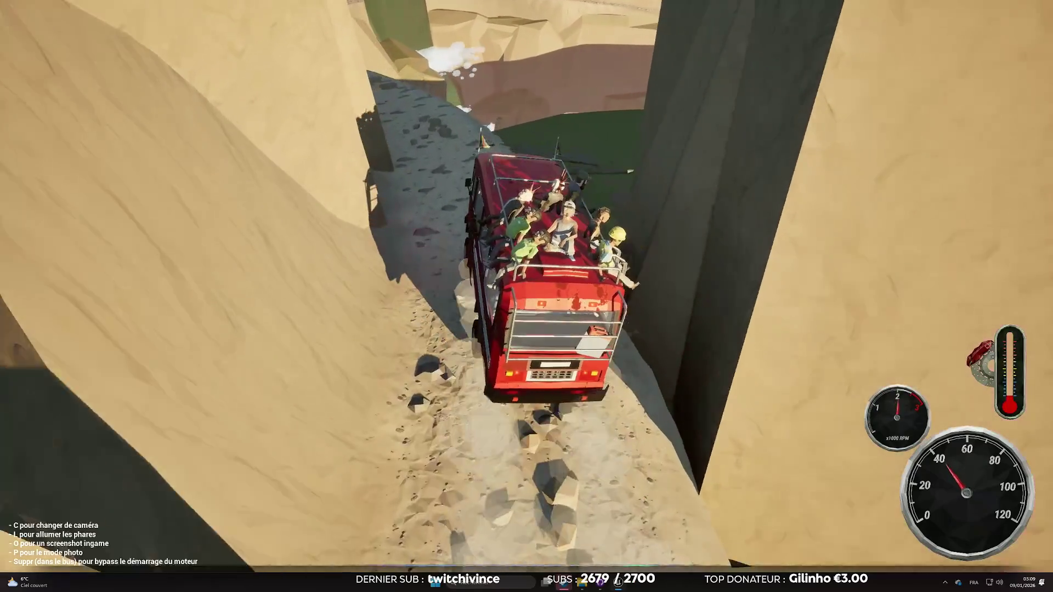
pyautogui.press('w')
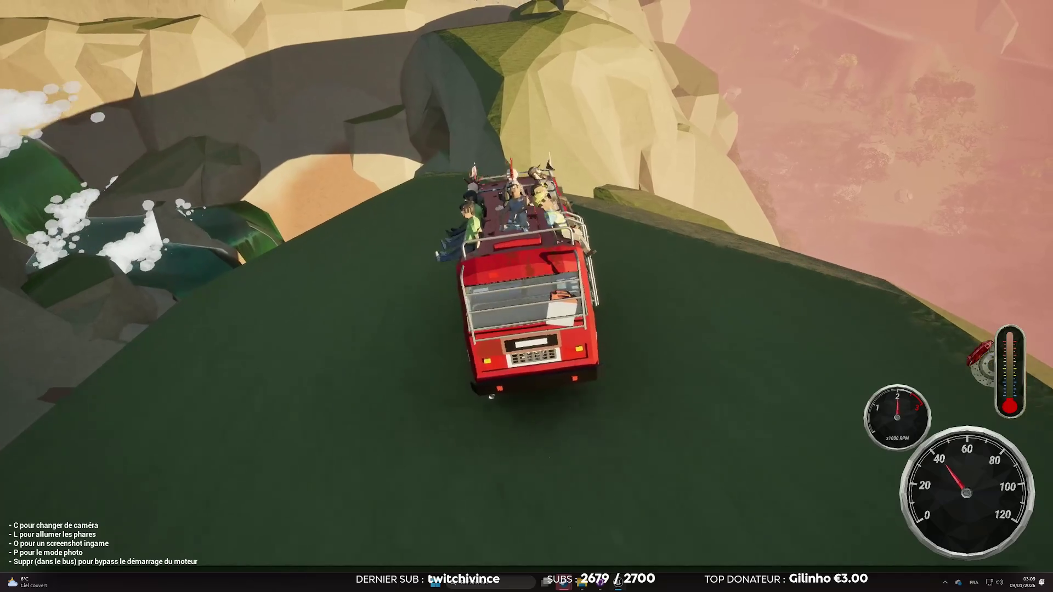
pyautogui.press('w')
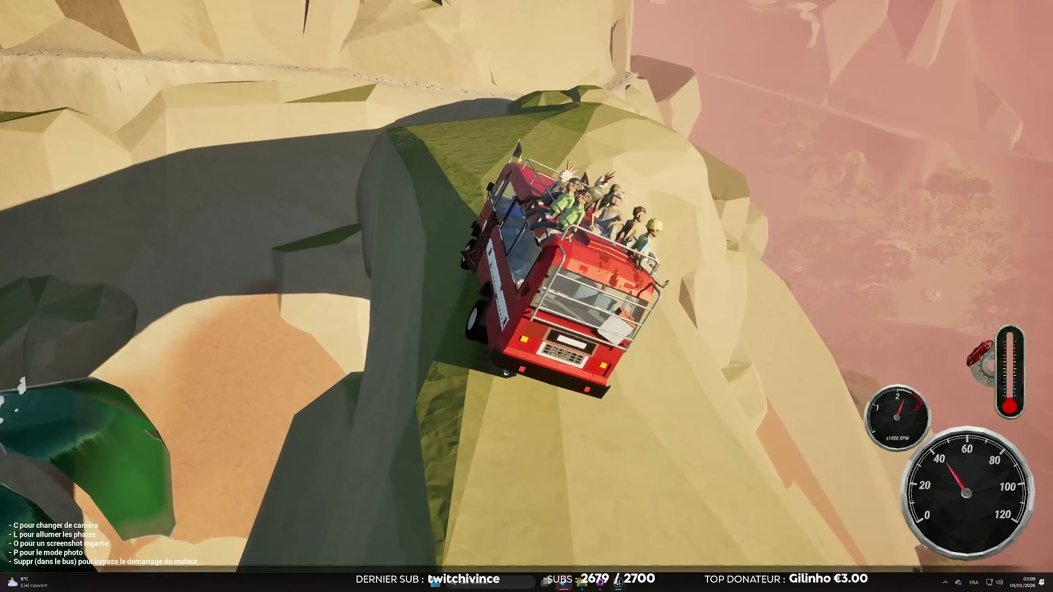
pyautogui.press('w')
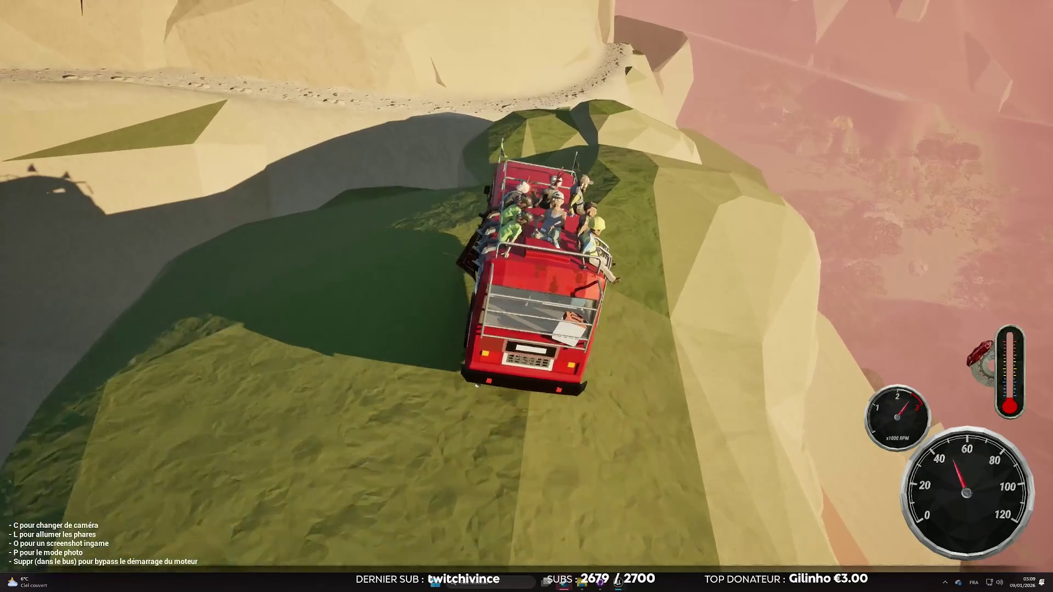
pyautogui.press('w')
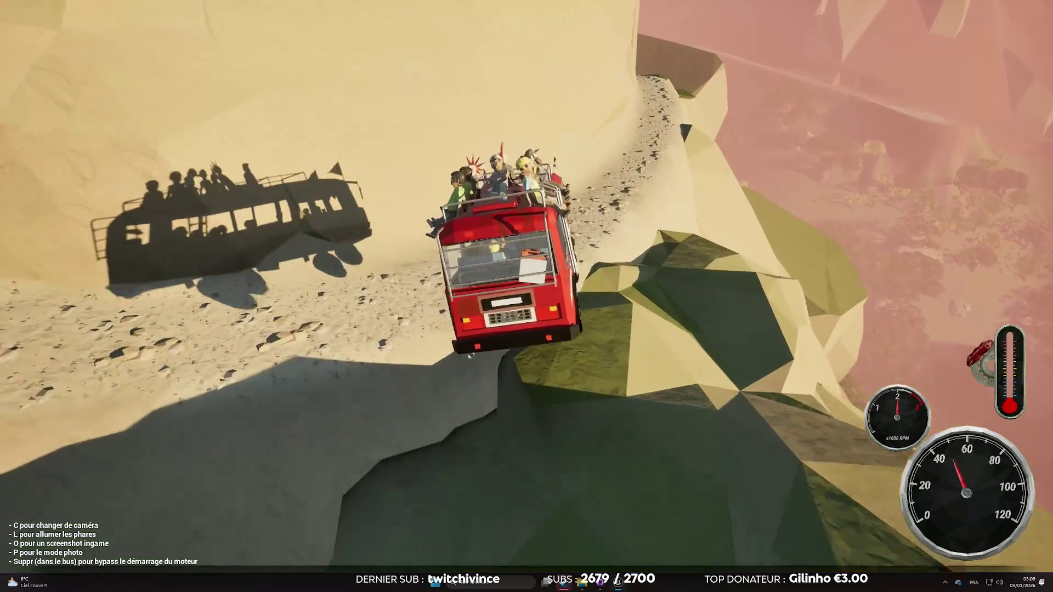
pyautogui.press('w')
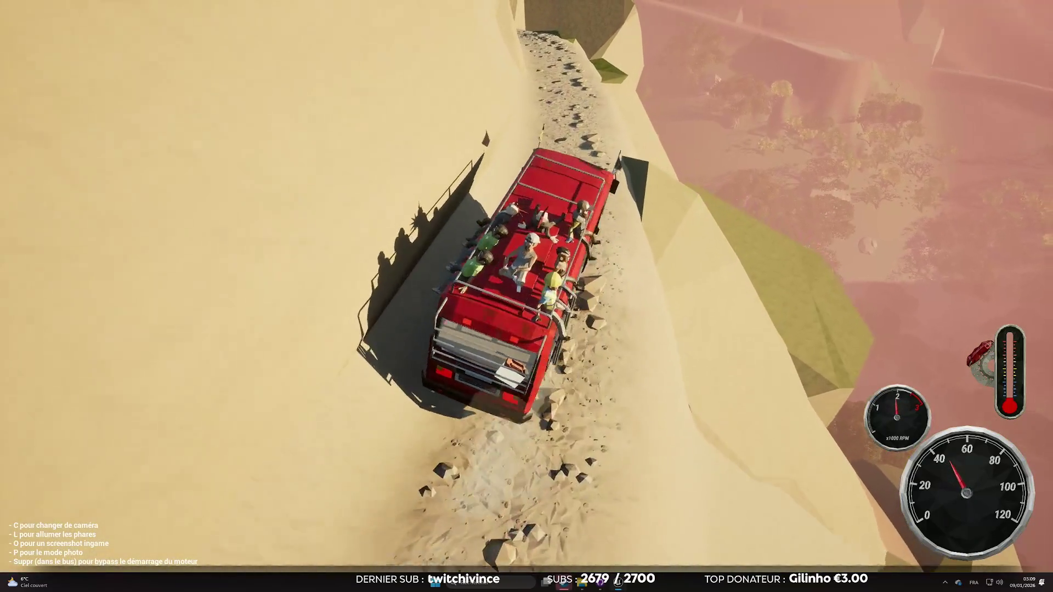
pyautogui.press('w')
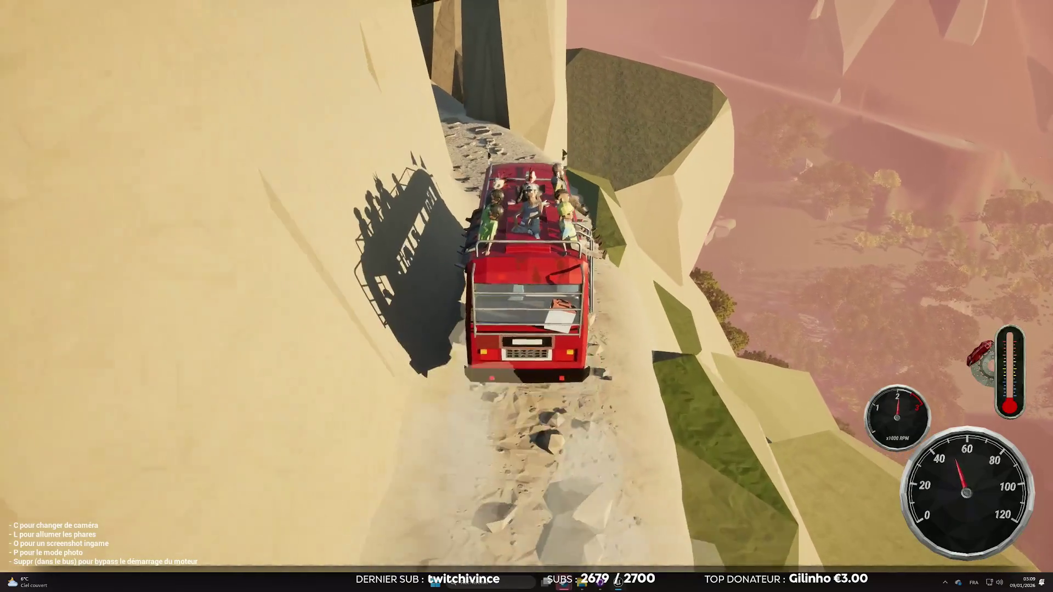
pyautogui.press('w')
# Step: Drive through the narrow canyon in cab view toward the canyon bridge, then return to chase view
pyautogui.press('c')
pyautogui.press('w')
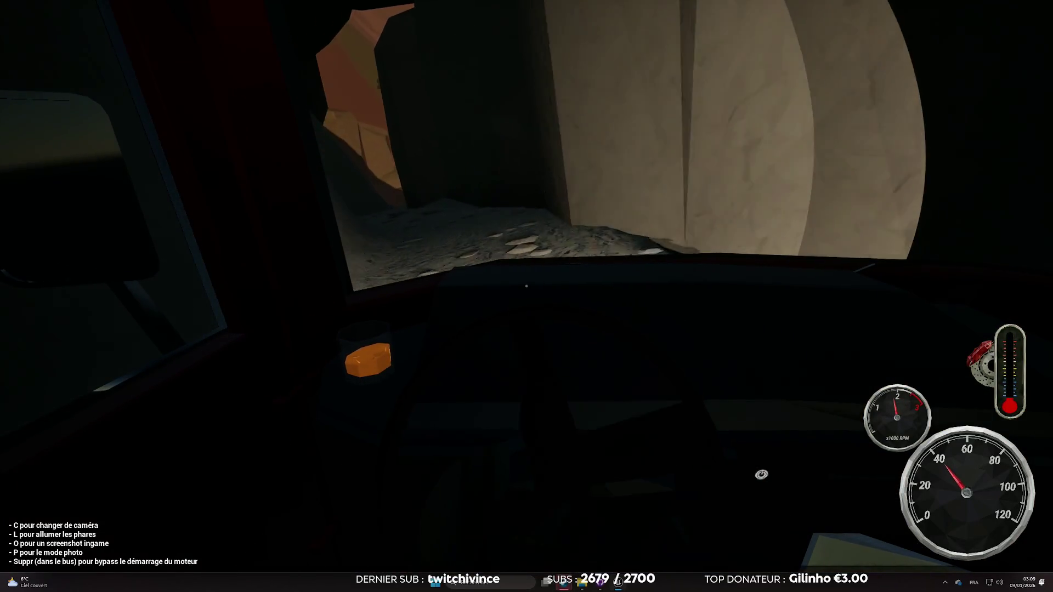
pyautogui.press('w')
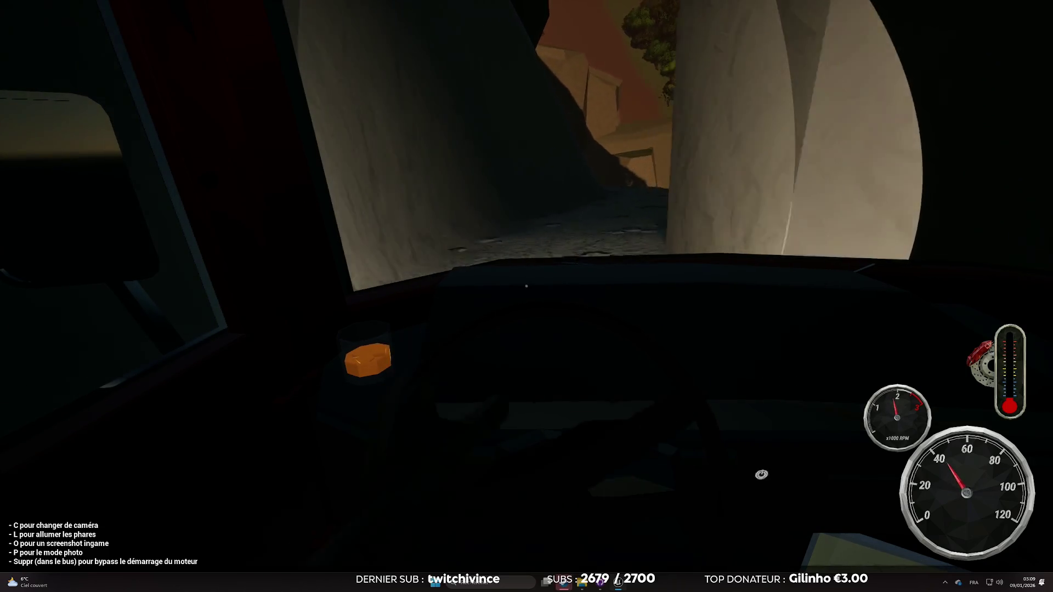
pyautogui.press('w')
pyautogui.press('s')
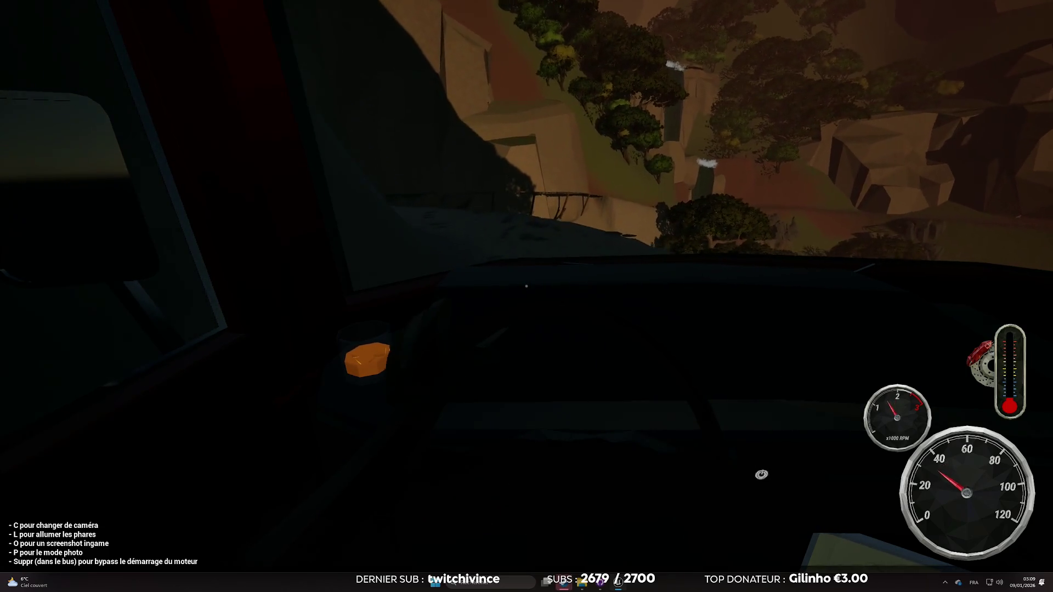
pyautogui.press('d')
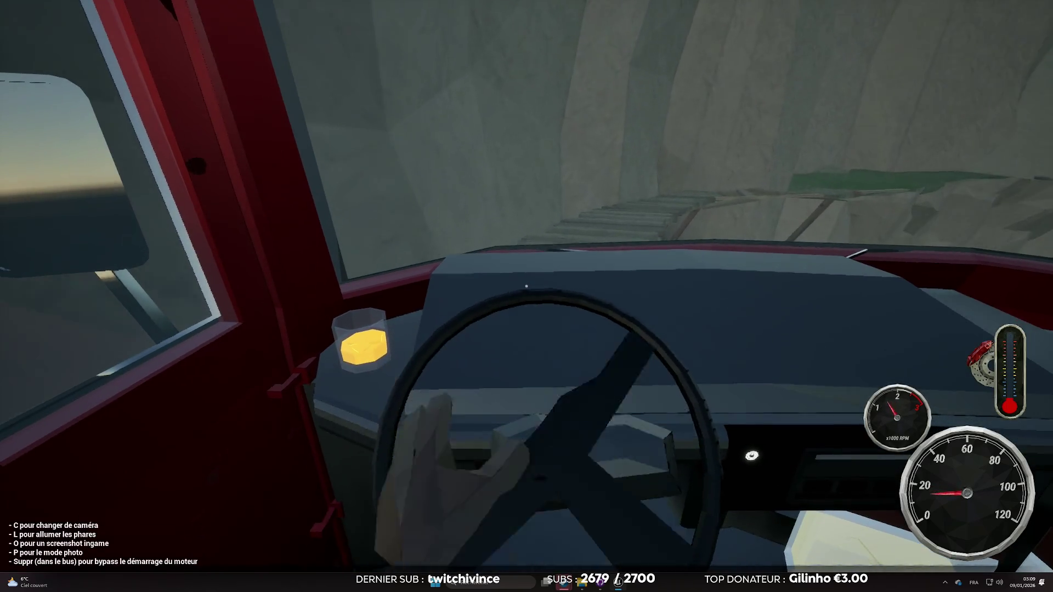
pyautogui.press('c')
# Step: Cross the wooden plank bridges and roll the bus down the slope beyond
pyautogui.press('d')
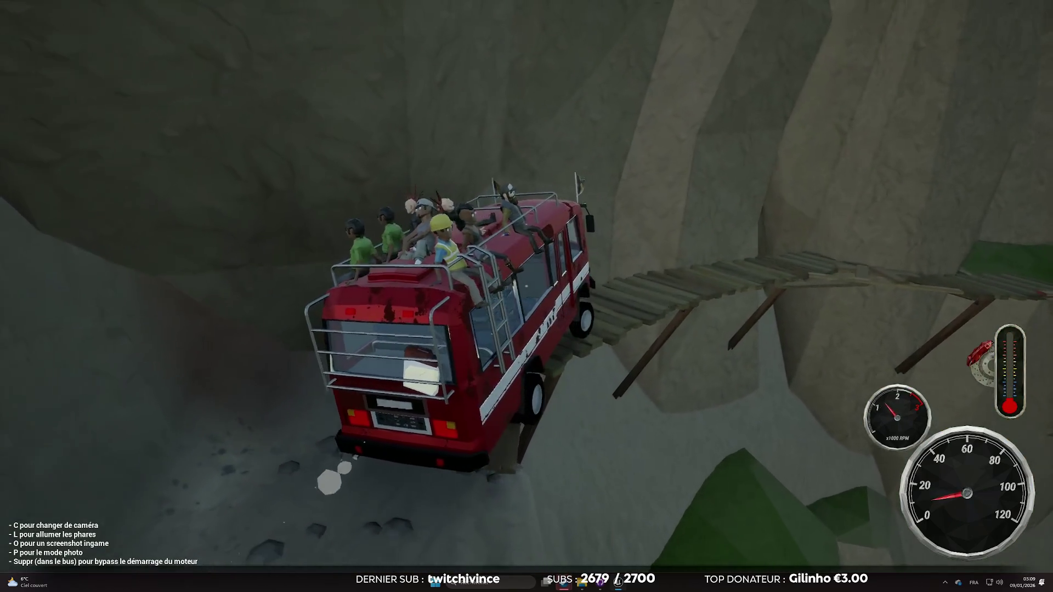
pyautogui.press('d')
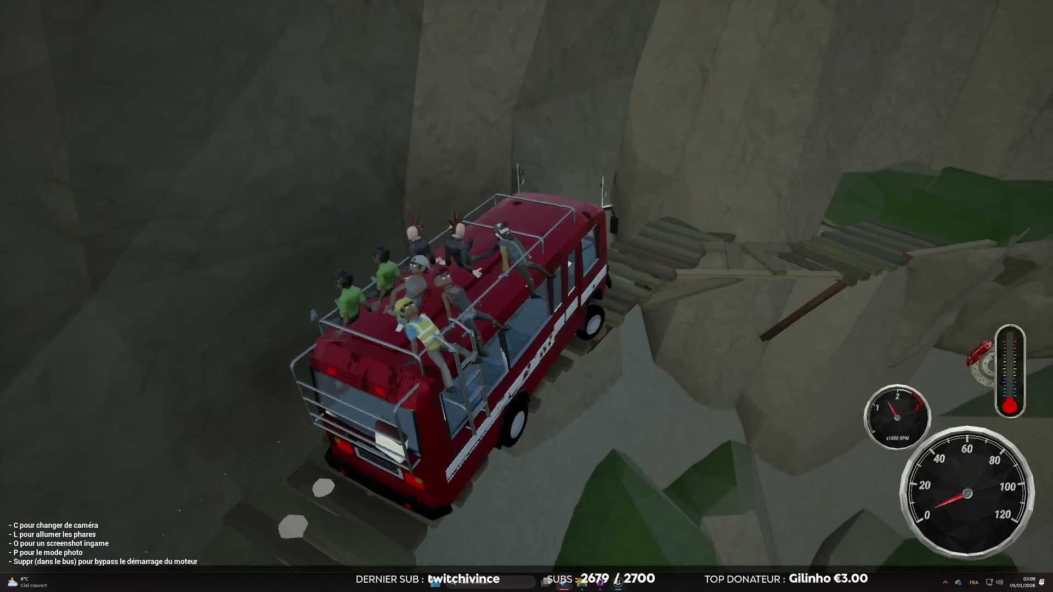
pyautogui.press('d')
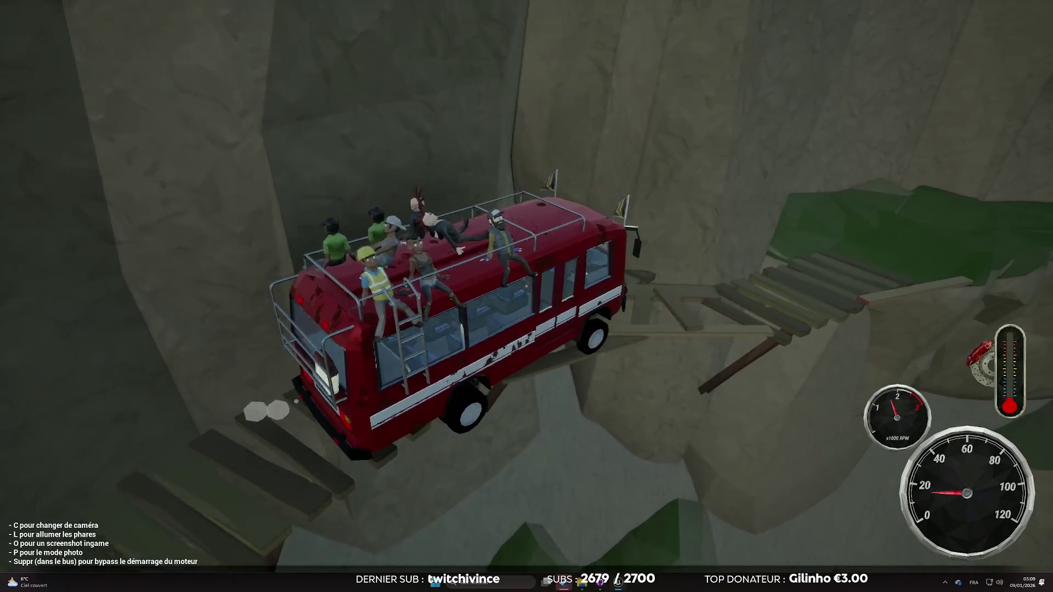
pyautogui.press('d')
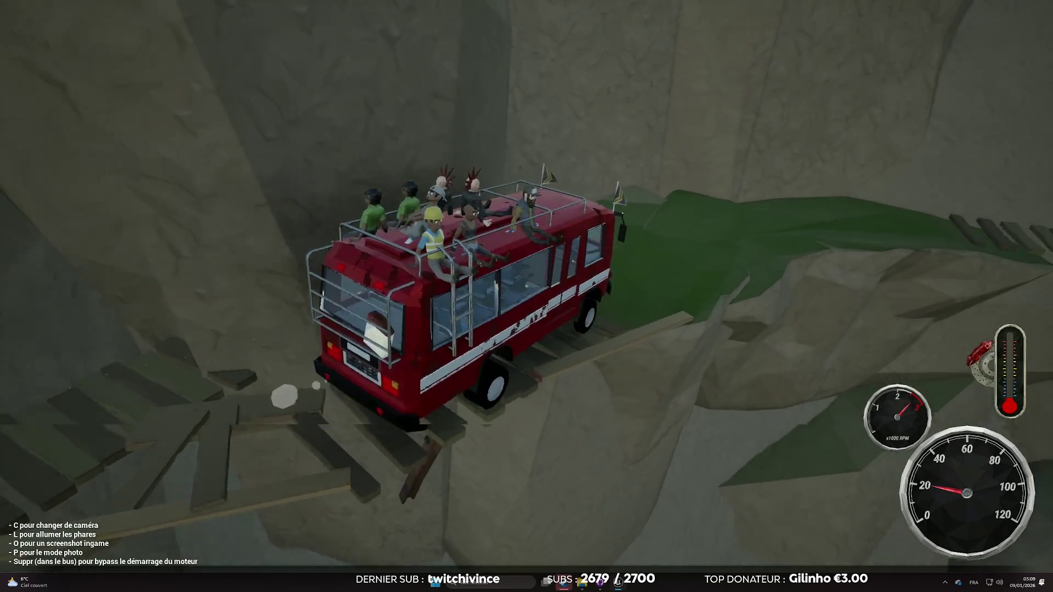
pyautogui.press('d')
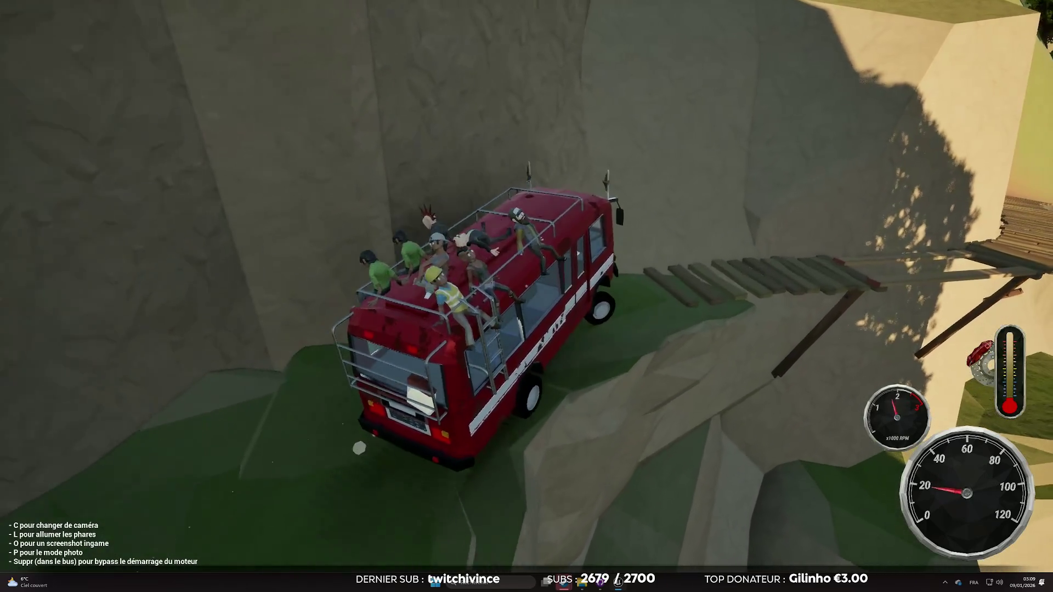
pyautogui.press('w')
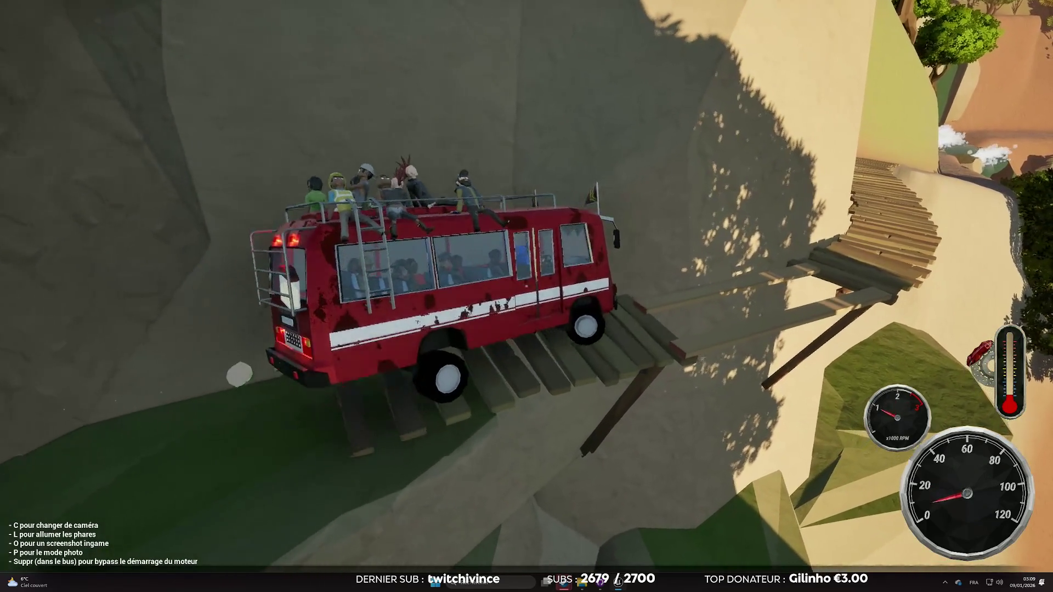
pyautogui.press('w')
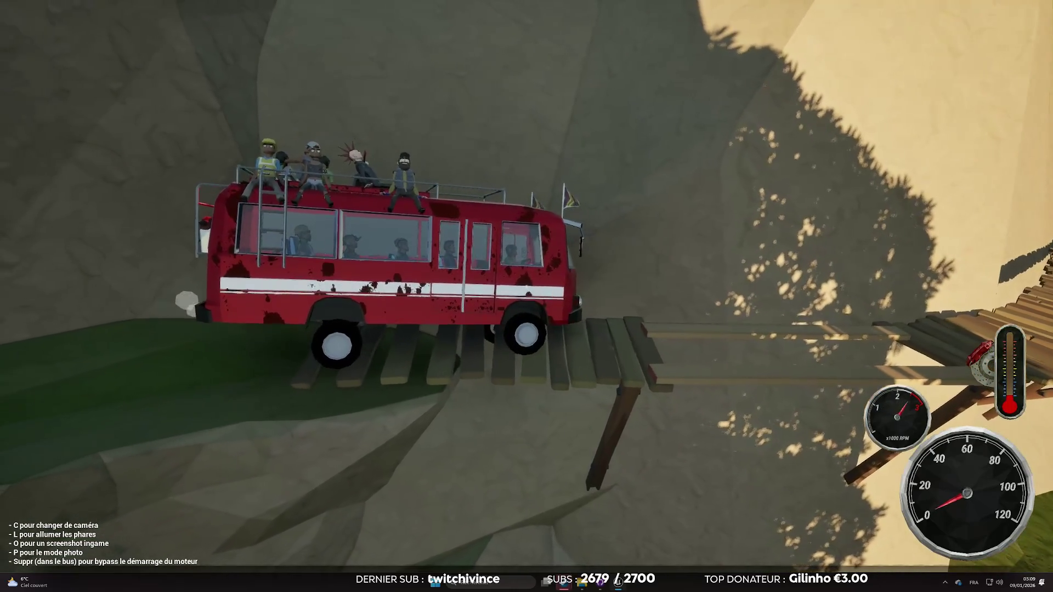
pyautogui.press('w')
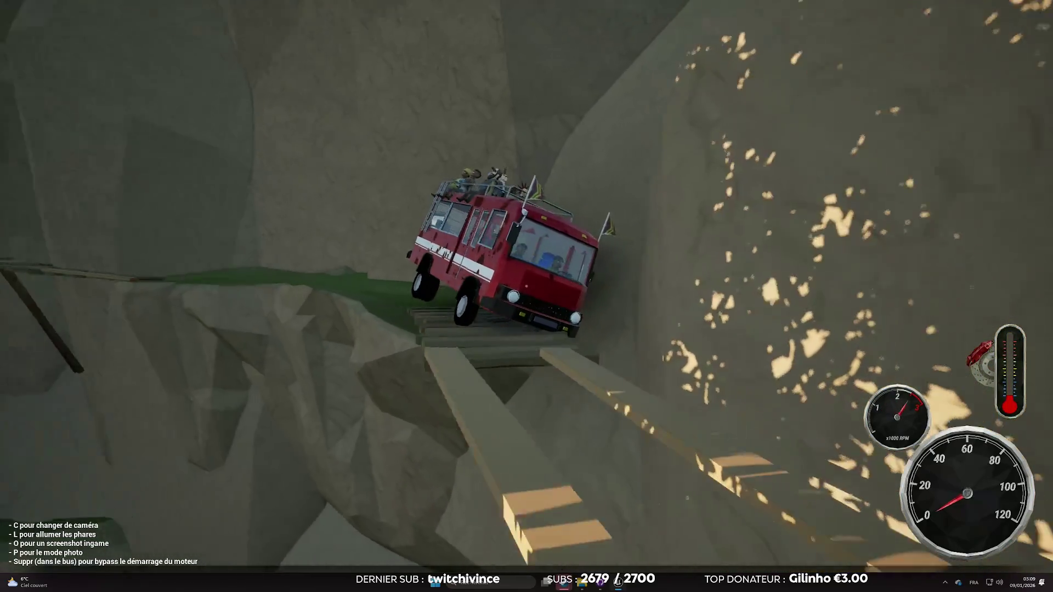
pyautogui.press('w')
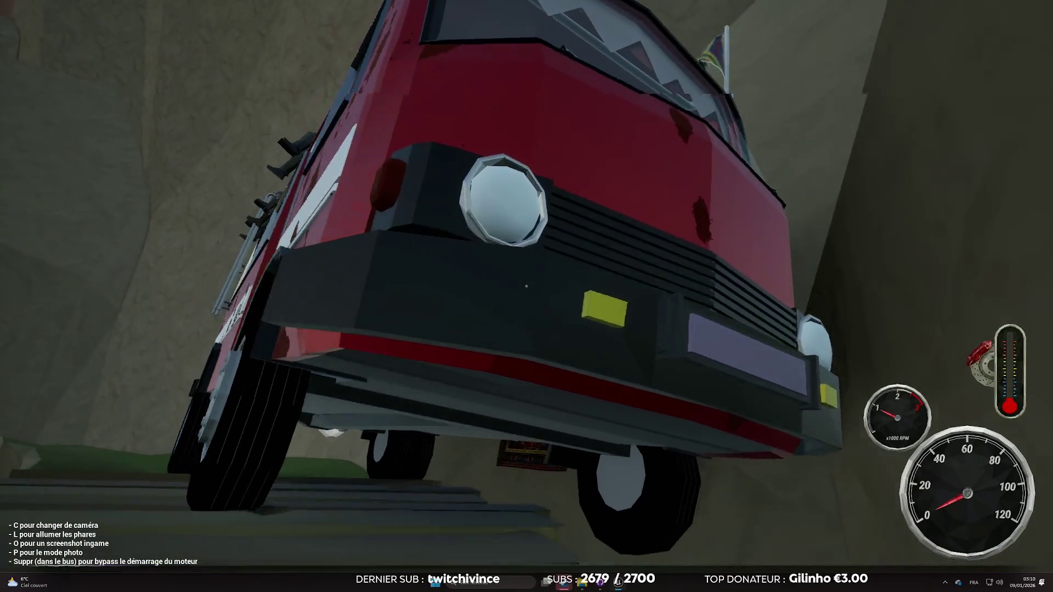
pyautogui.press('w')
# Step: View the bus from a wider shot and an elevated side view, then end the playtest
pyautogui.press('c')
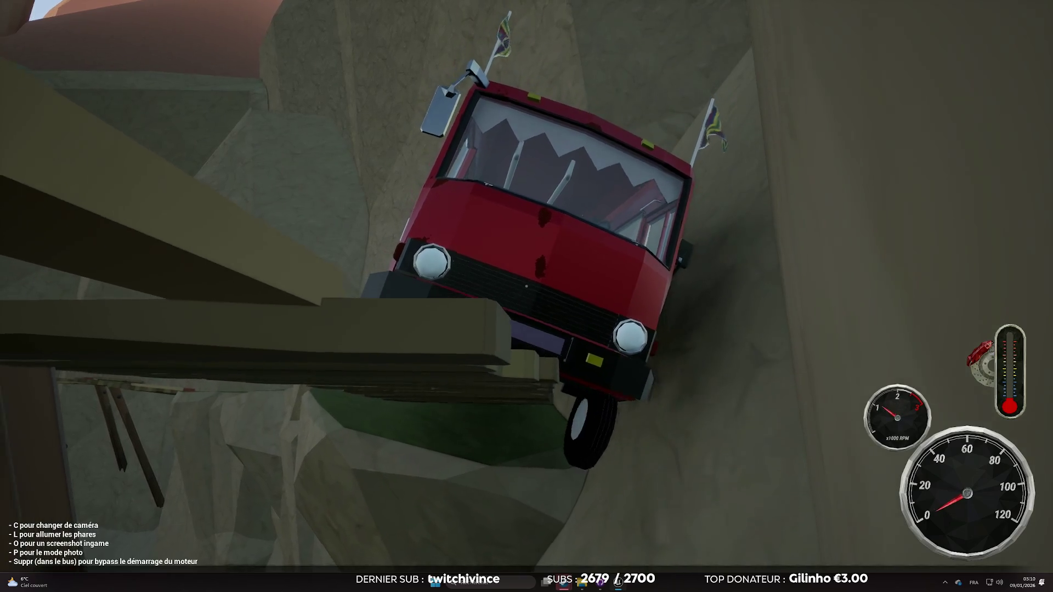
pyautogui.press('c')
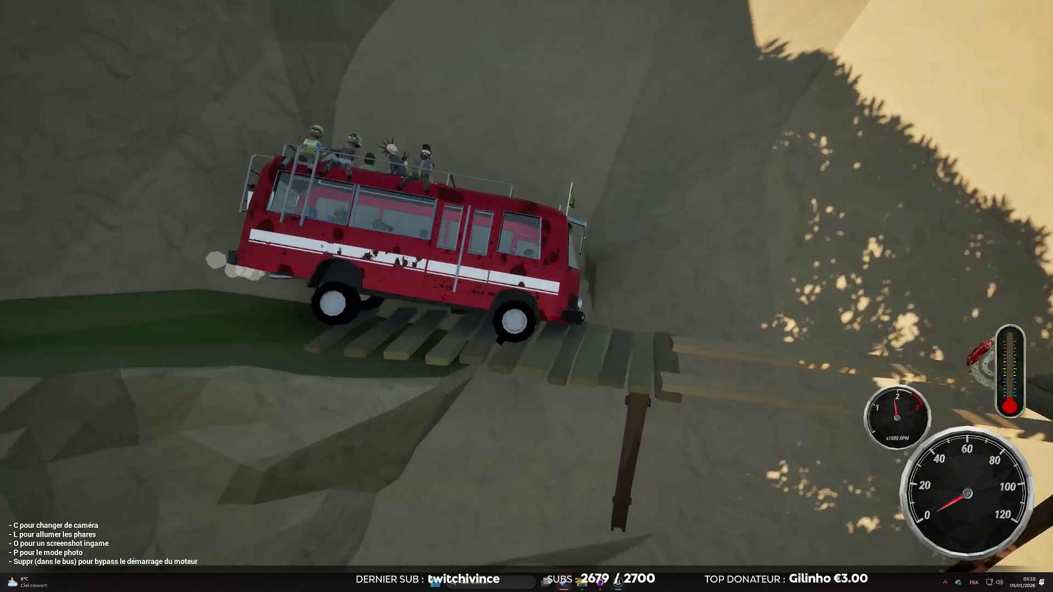
pyautogui.press('Escape')
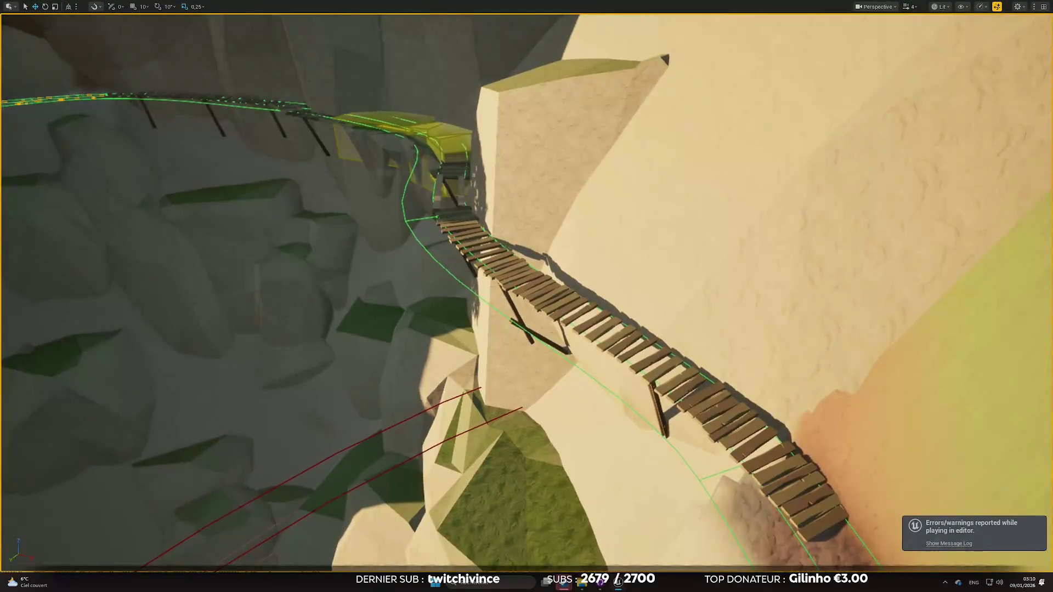
# Step: Restore the full editor layout and select the bridge plank SM_Prop_Plank_3
pyautogui.press('F11')
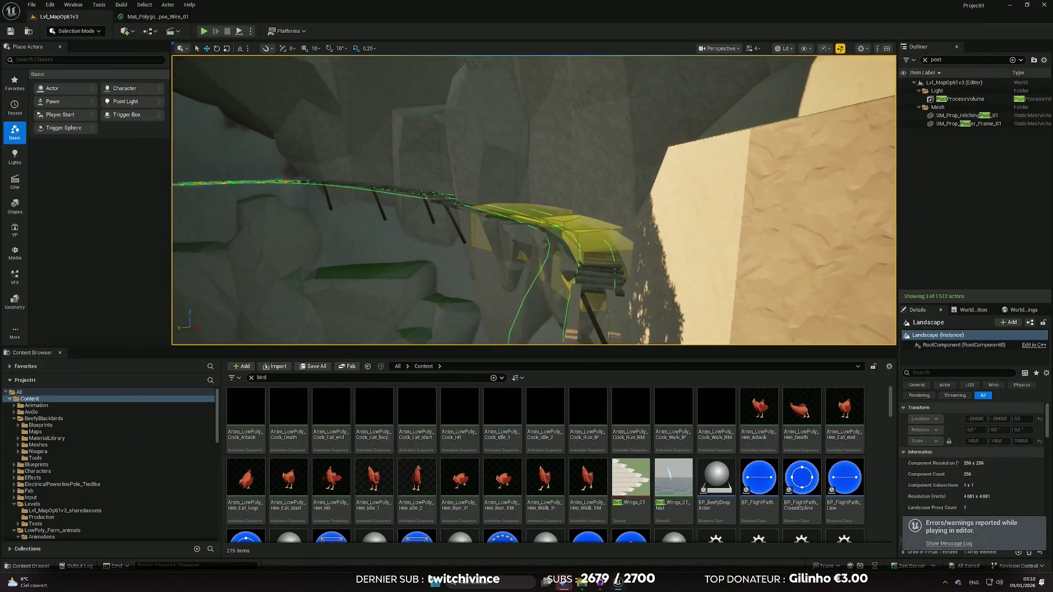
pyautogui.scroll(-2, 534, 200)
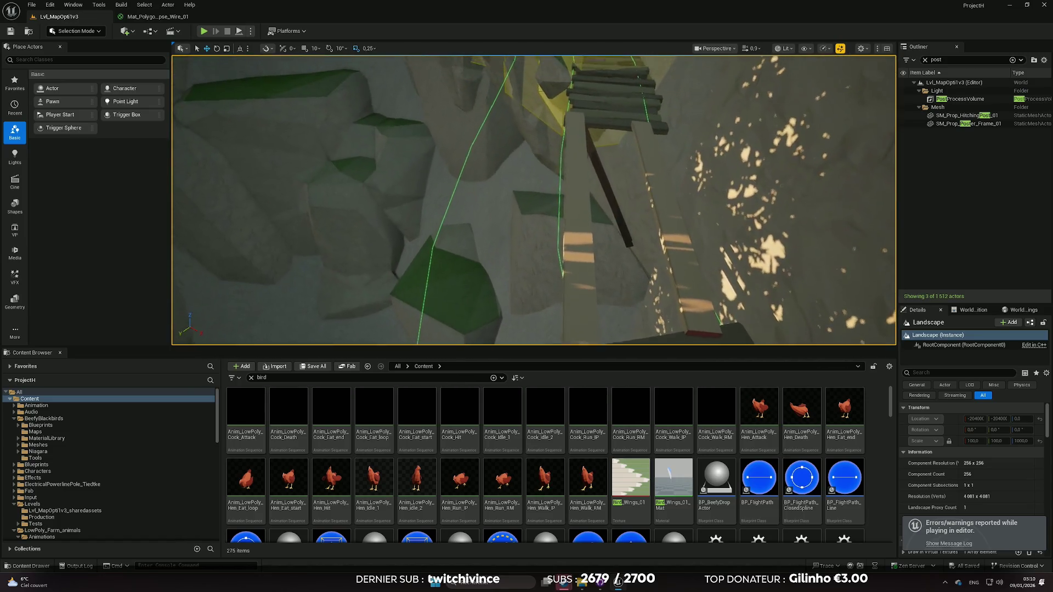
pyautogui.click(546, 197)
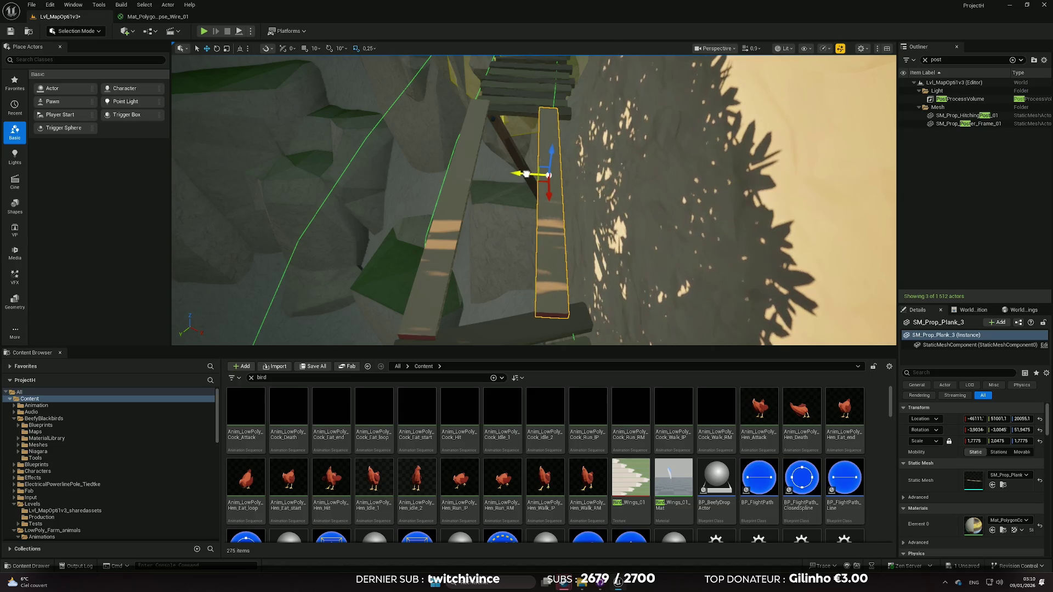
# Step: Fly down to the bus on the green spline track and select BP_Bus1
pyautogui.scroll(3, 506, 206)
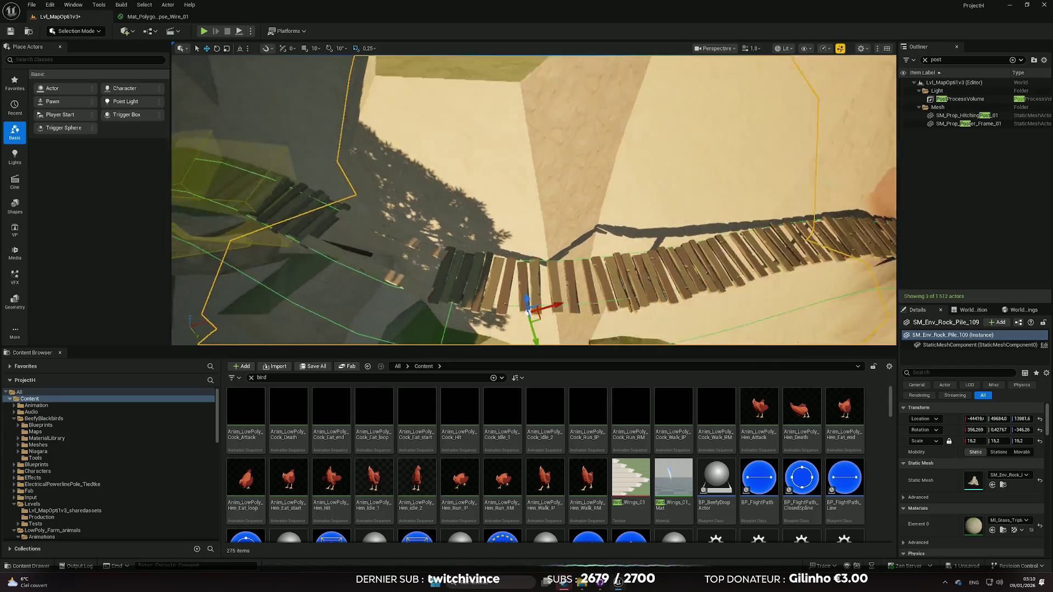
pyautogui.scroll(2, 534, 200)
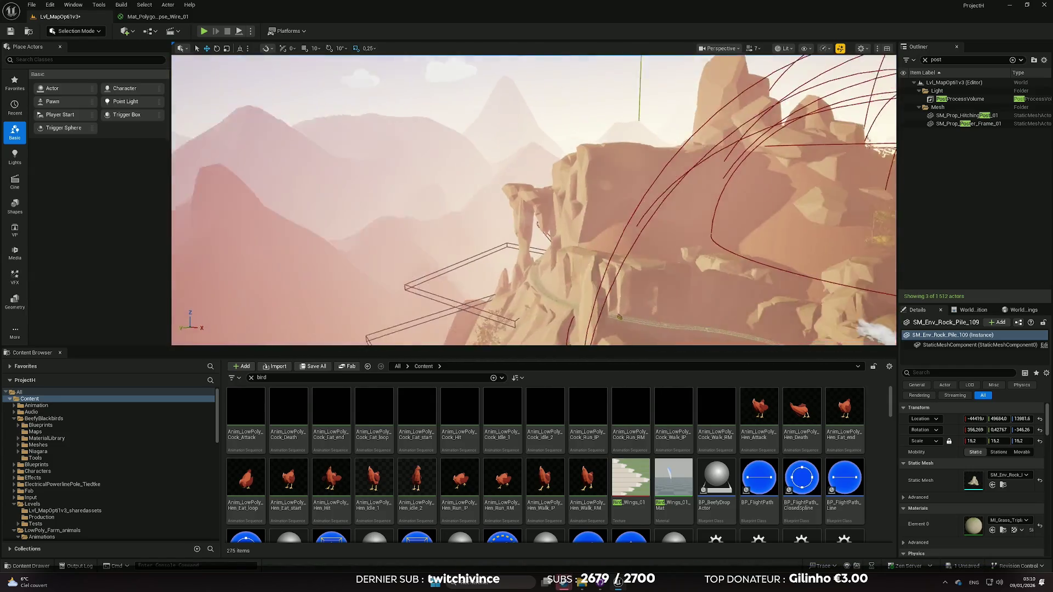
pyautogui.scroll(-1, 534, 200)
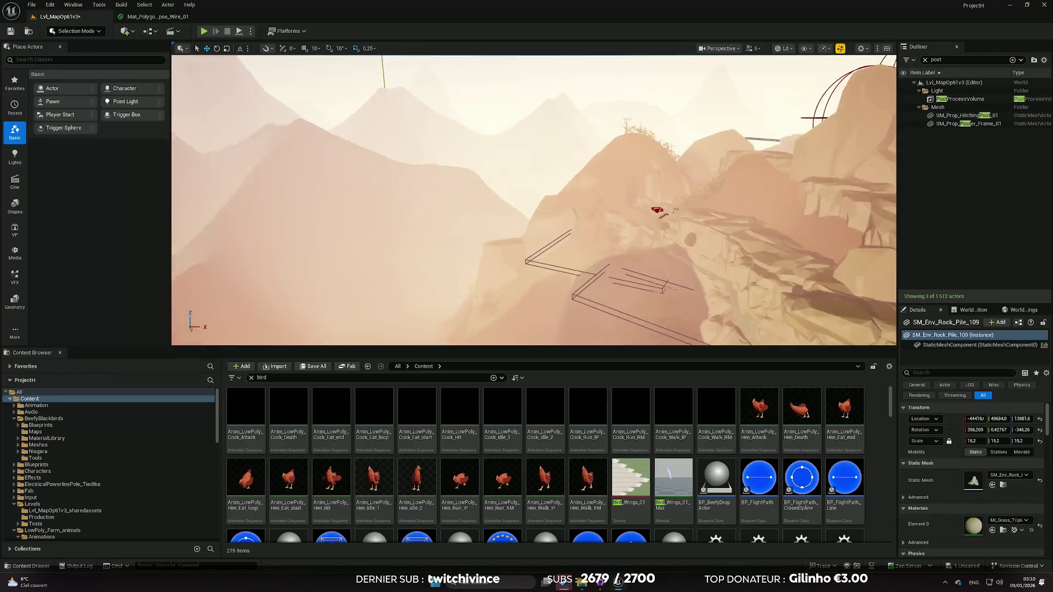
pyautogui.scroll(-2, 534, 200)
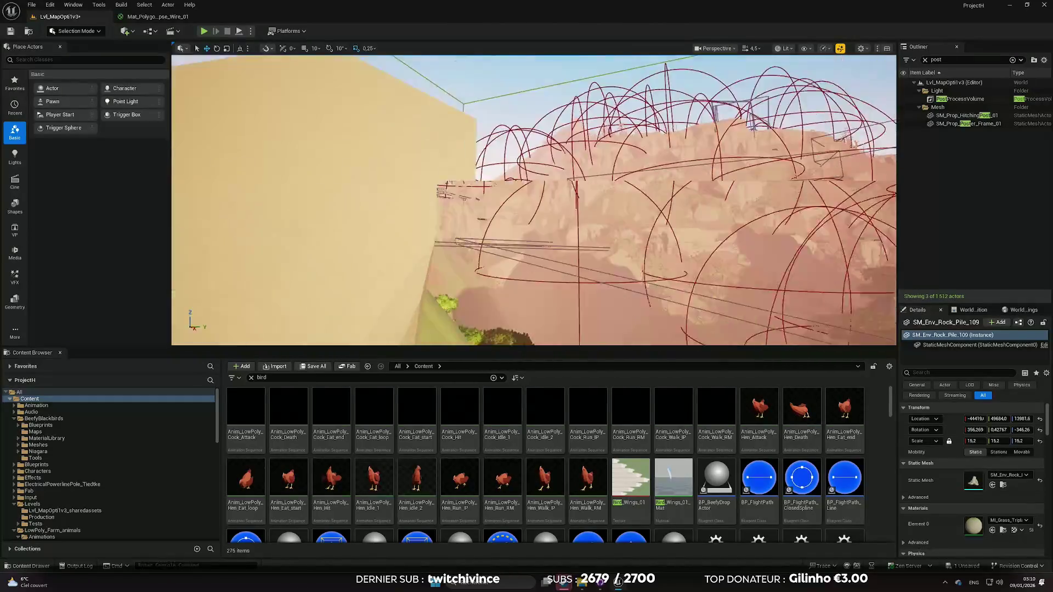
pyautogui.press('w')
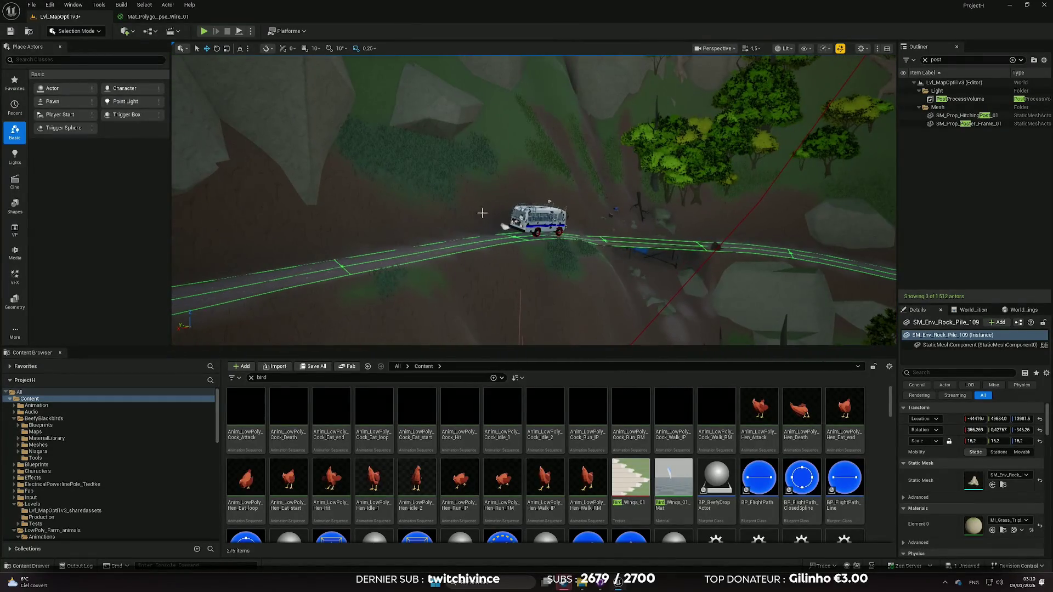
pyautogui.click(455, 227)
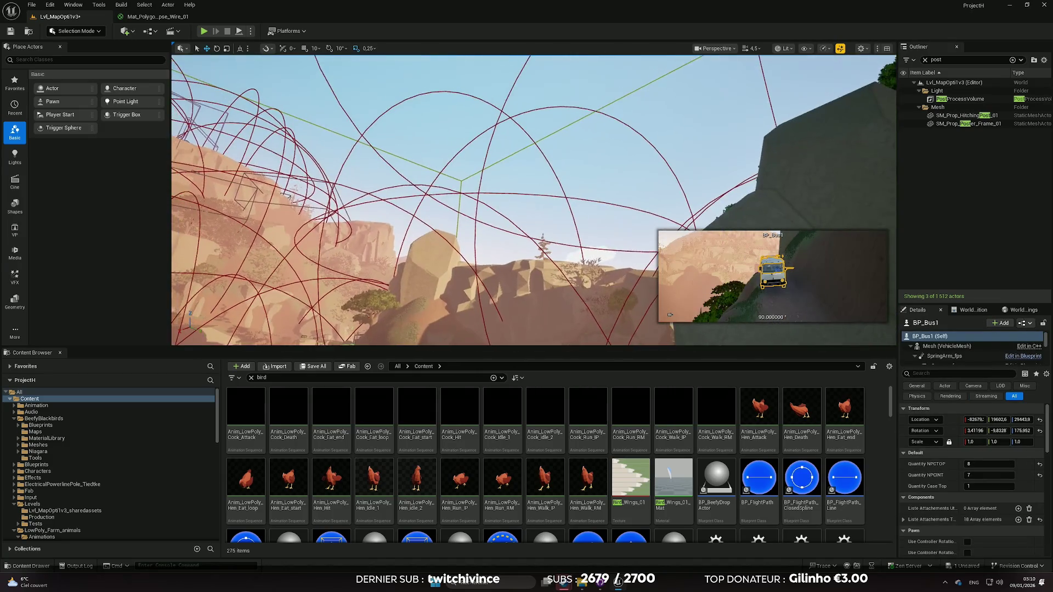
# Step: Filter the Outliner for 'bu' and focus the viewport on BP_Bus1
pyautogui.click(926, 60)
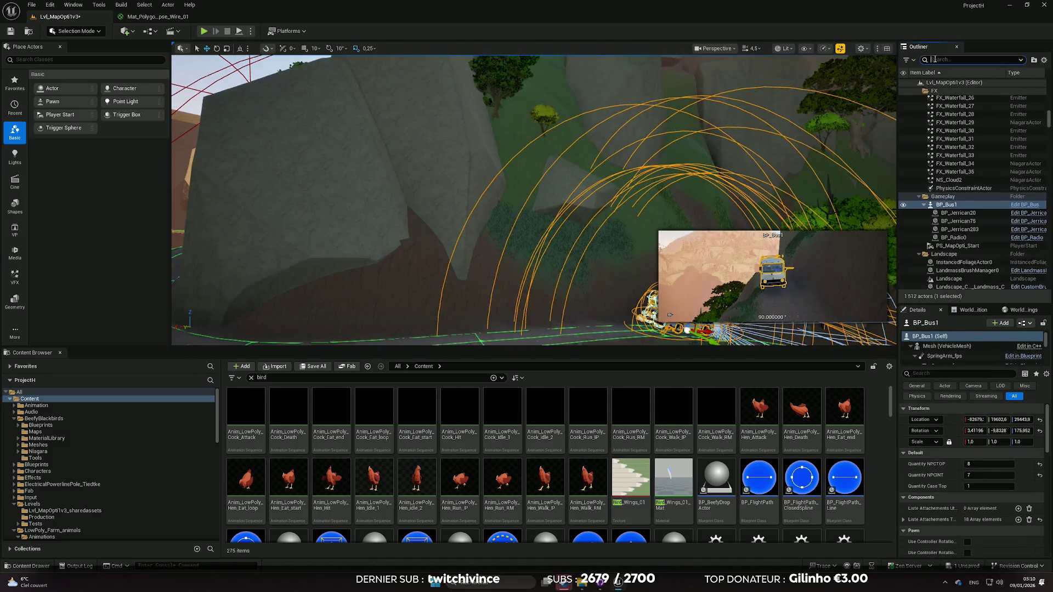
pyautogui.write('bu')
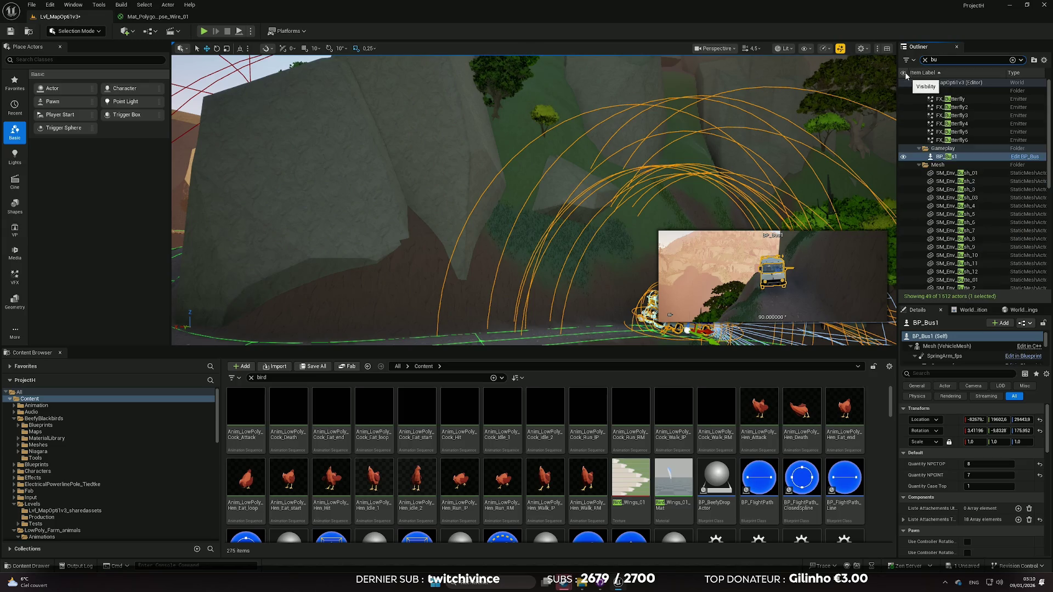
pyautogui.rightClick(794, 268)
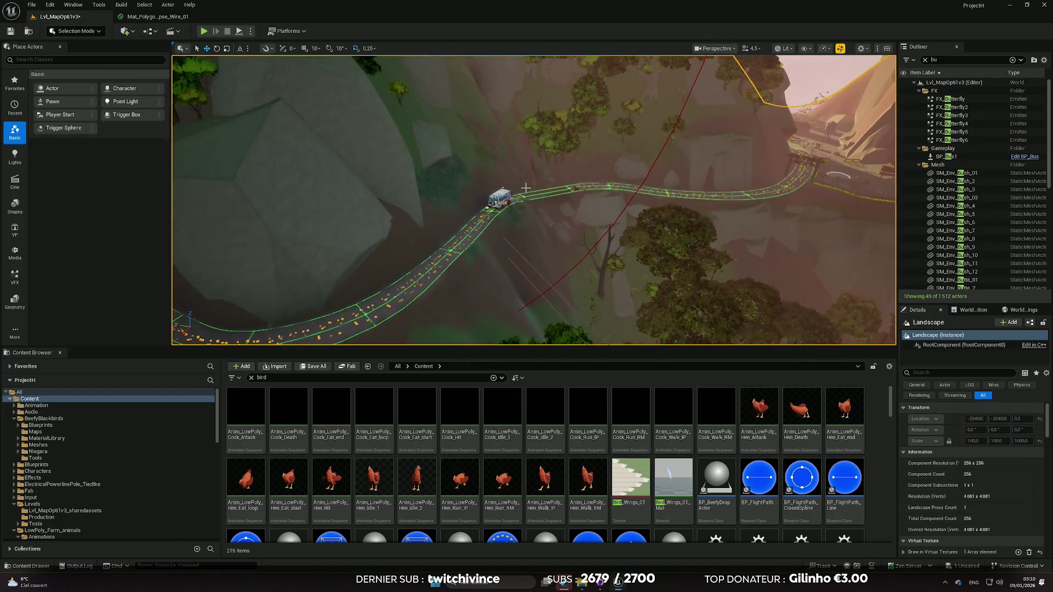
pyautogui.doubleClick(947, 156)
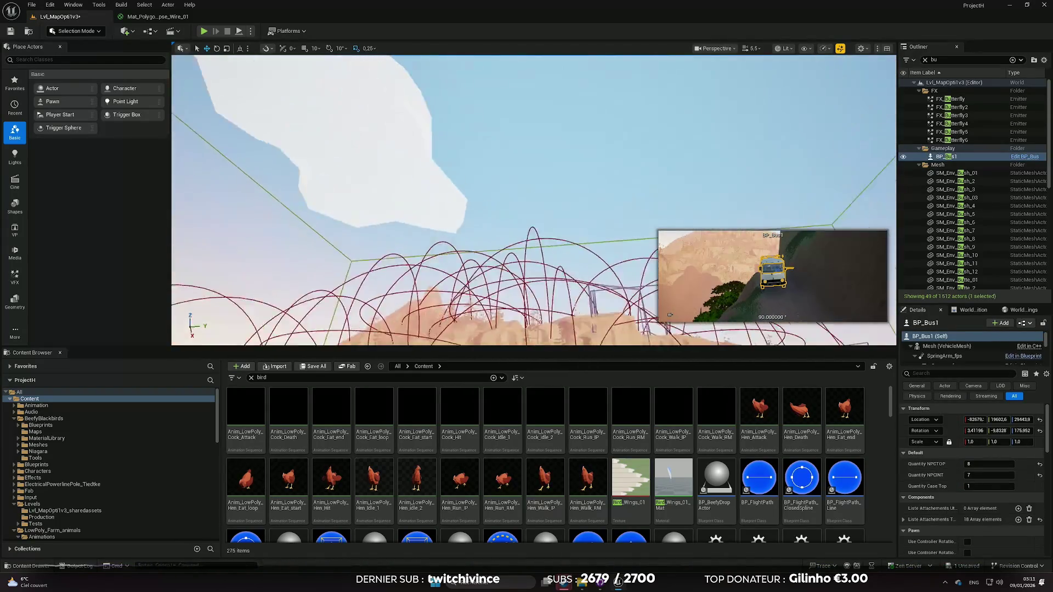
# Step: Move BP_Bus1 to the camera position beside the rocky tunnel entrance
pyautogui.scroll(-1, 534, 199)
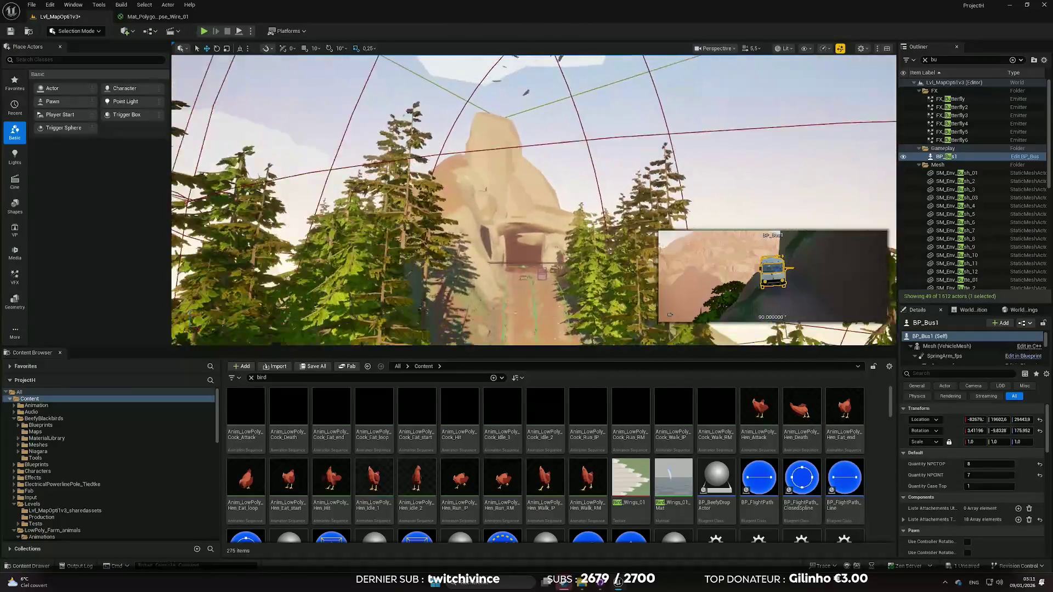
pyautogui.scroll(-1, 534, 200)
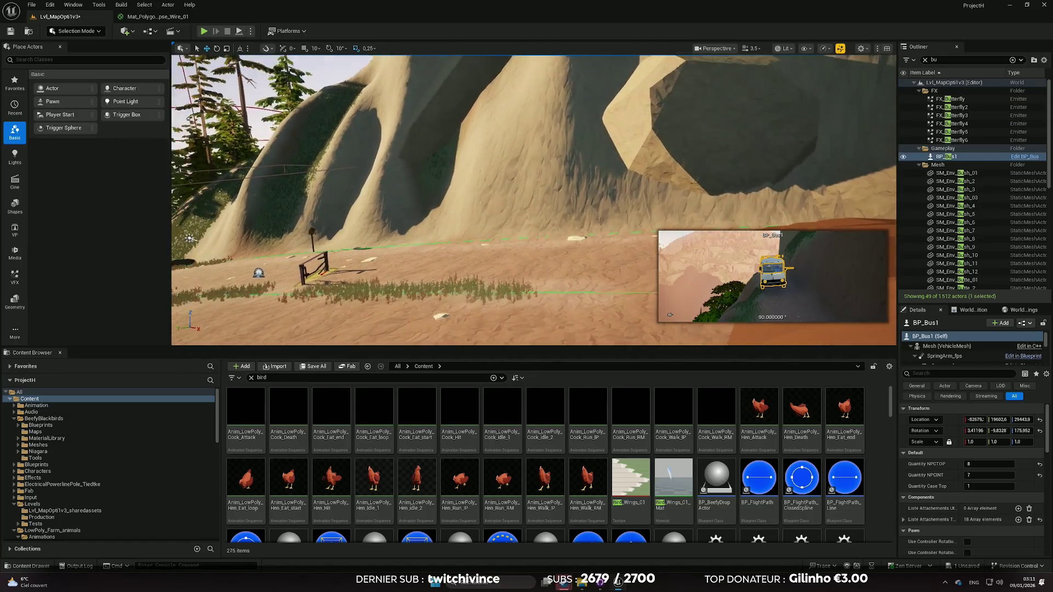
pyautogui.rightClick(975, 161)
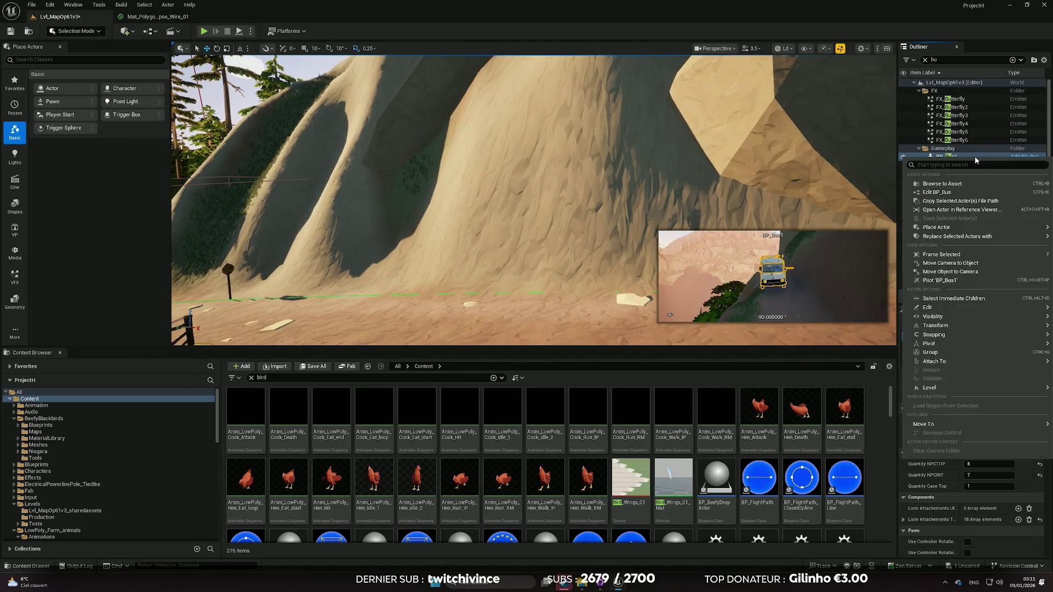
pyautogui.click(948, 272)
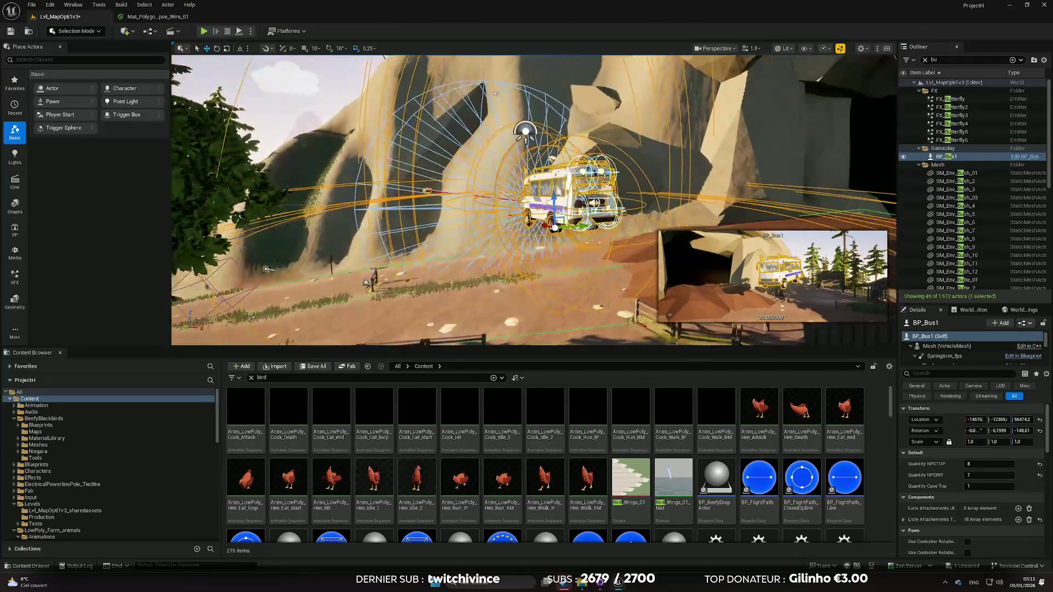
# Step: Yaw BP_Bus1 about -70 degrees and re-centre the view on it
pyautogui.scroll(3, 518, 191)
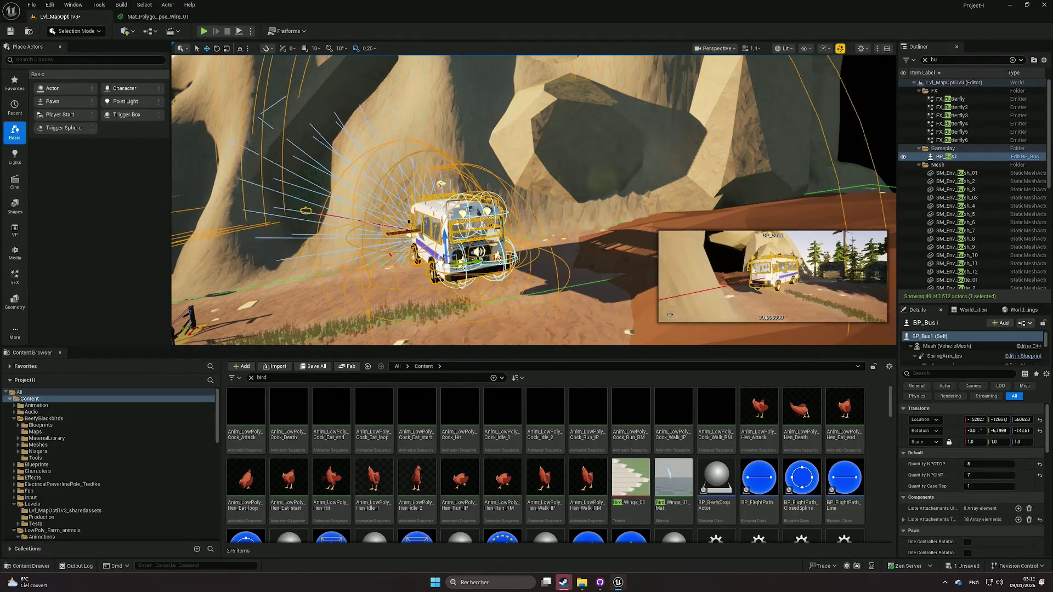
pyautogui.moveTo(451, 275); pyautogui.dragTo(384, 274)
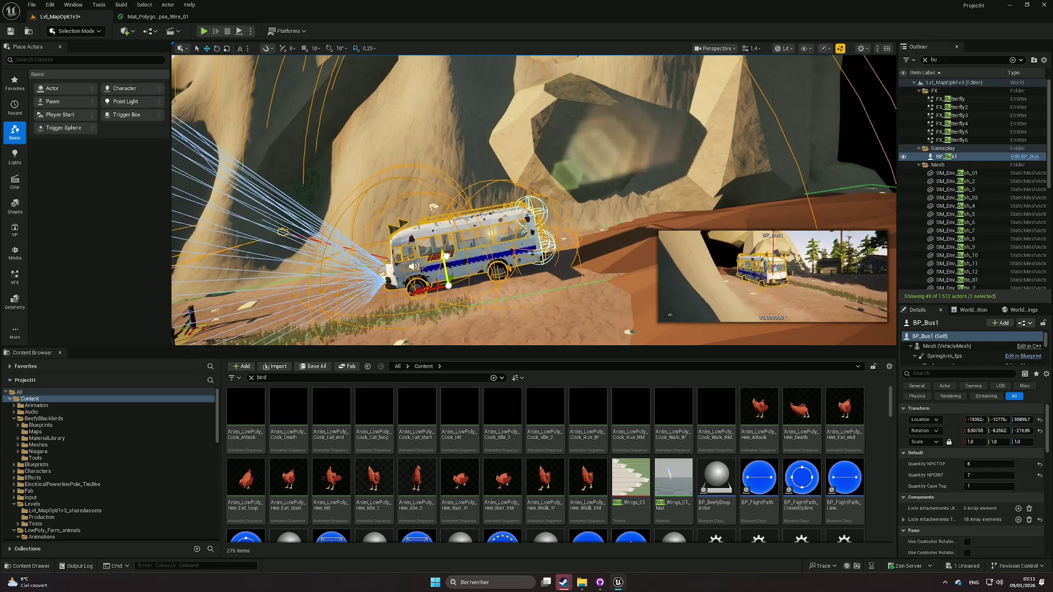
pyautogui.scroll(10, 534, 200)
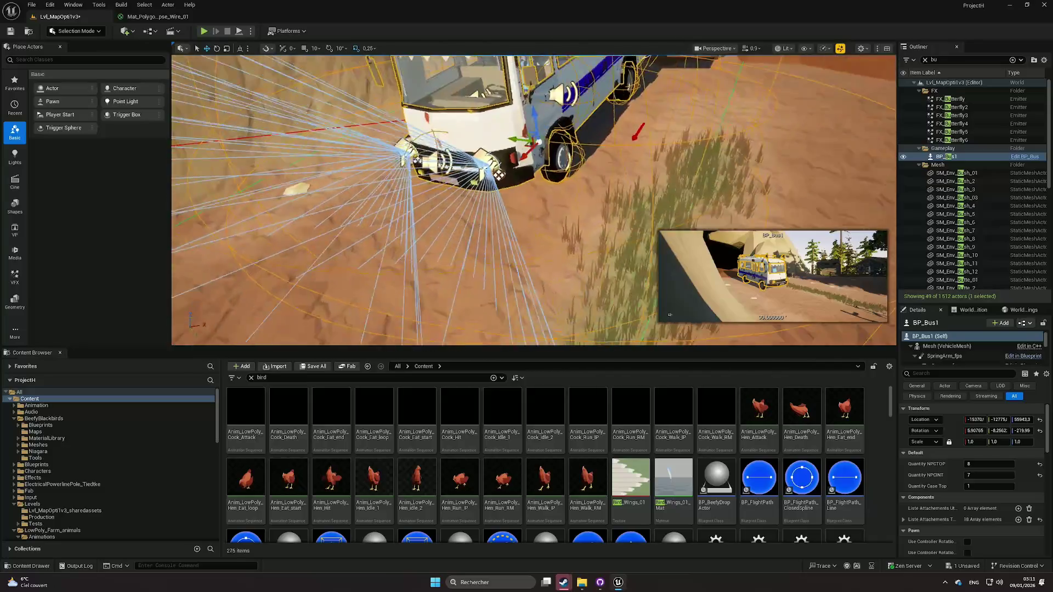
pyautogui.press('f')
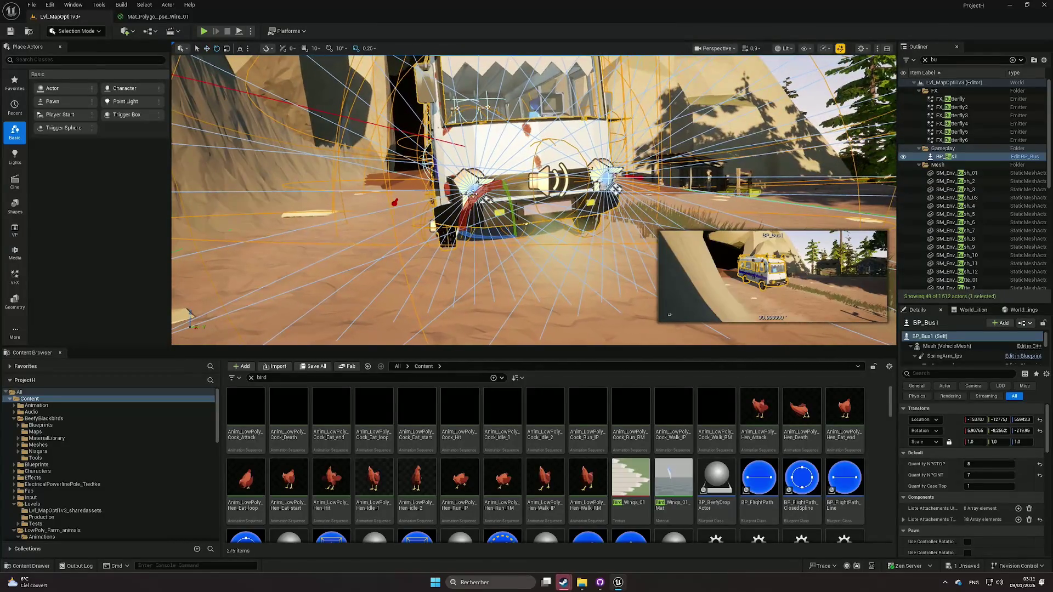
# Step: Tilt the bus slightly to match the sandy slope, then deselect it
pyautogui.moveTo(473, 194); pyautogui.dragTo(481, 190)
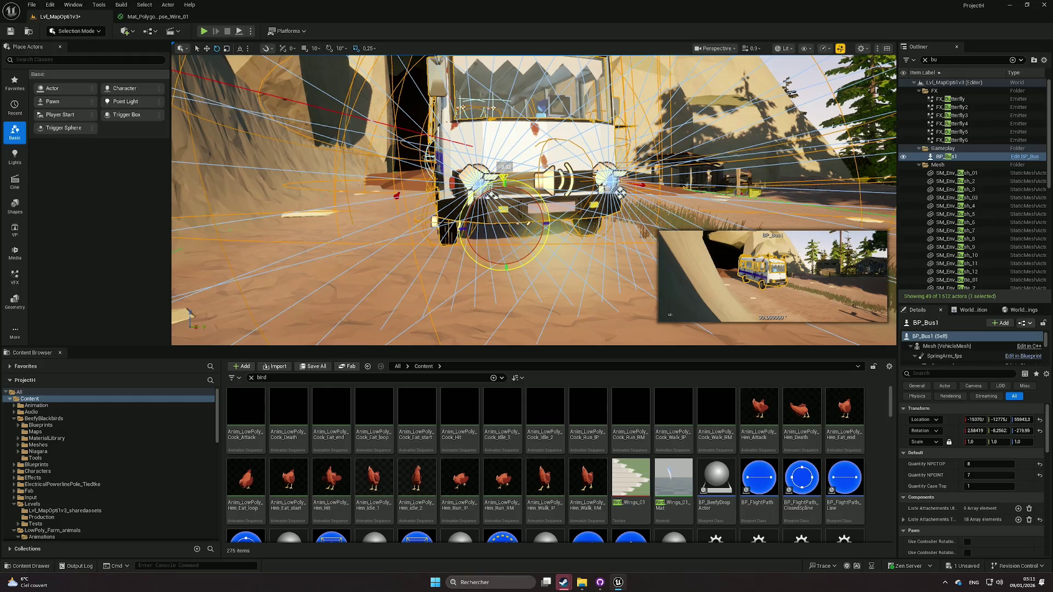
pyautogui.scroll(8, 507, 202)
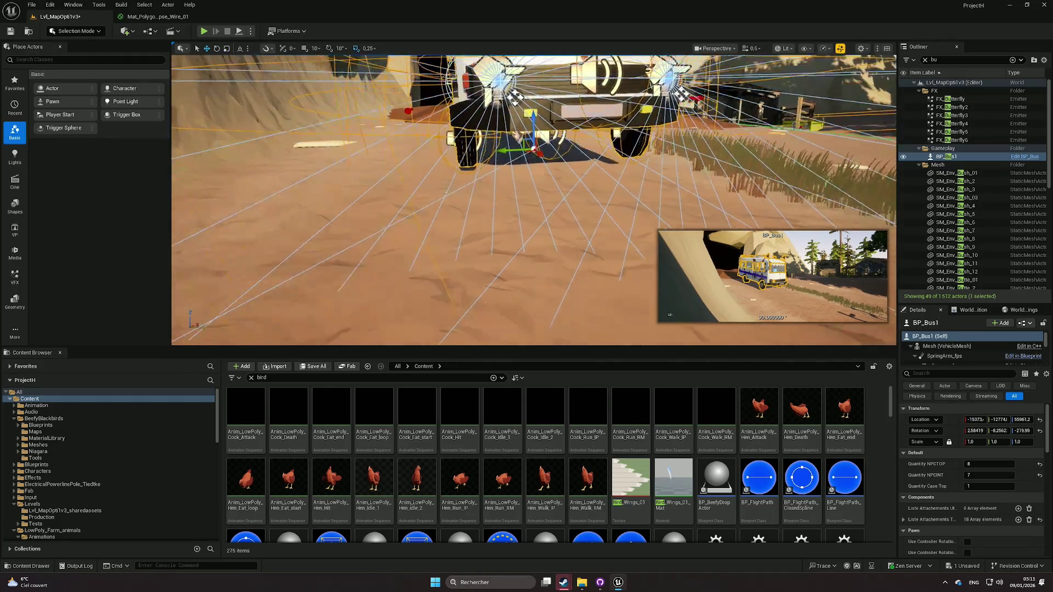
pyautogui.scroll(-4, 533, 199)
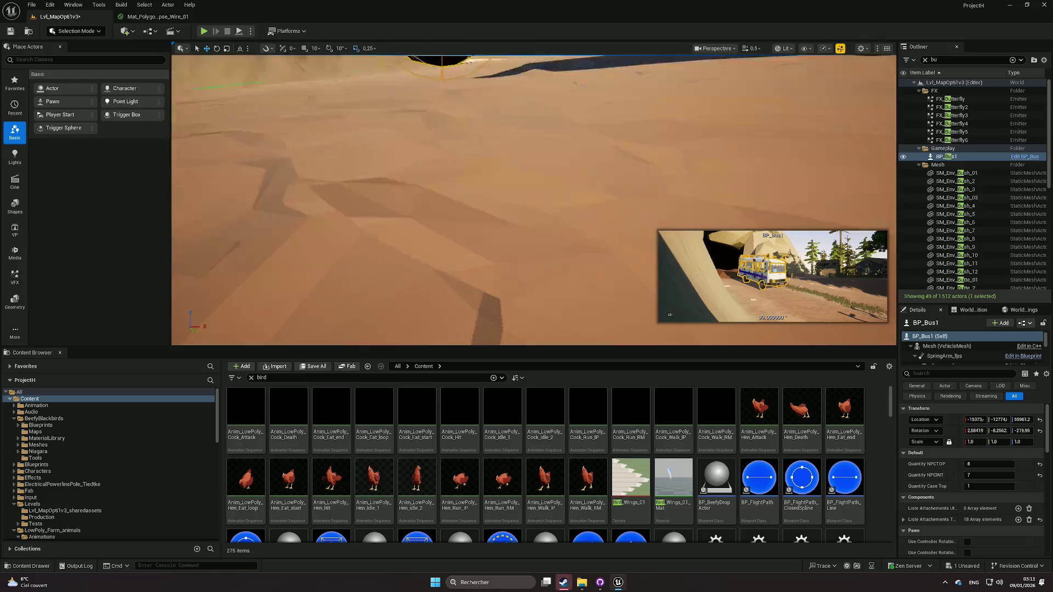
pyautogui.scroll(3, 534, 199)
pyautogui.click(509, 262)
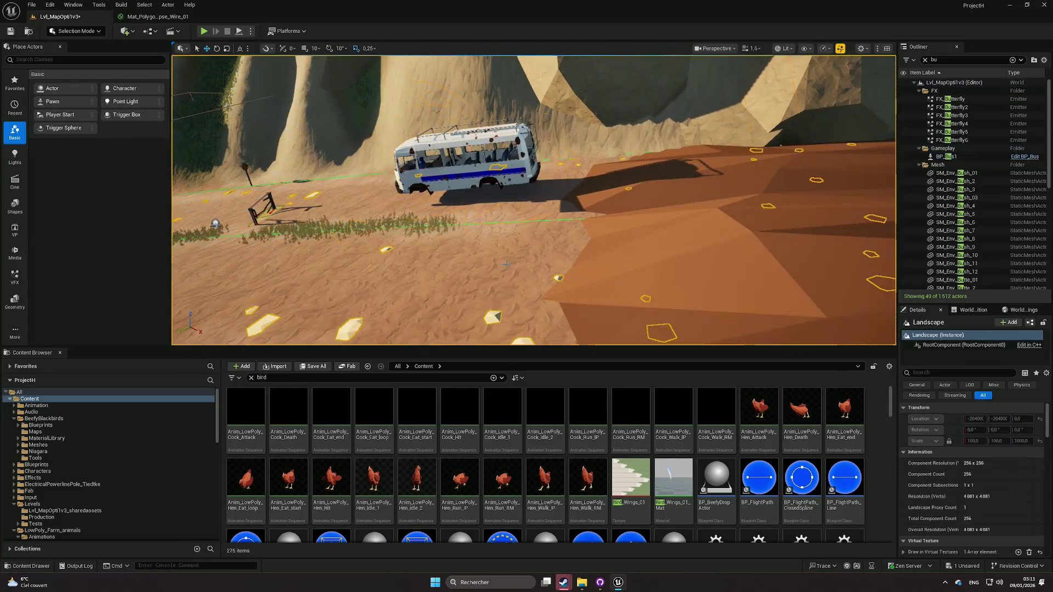
pyautogui.moveTo(509, 262); pyautogui.dragTo(477, 271)
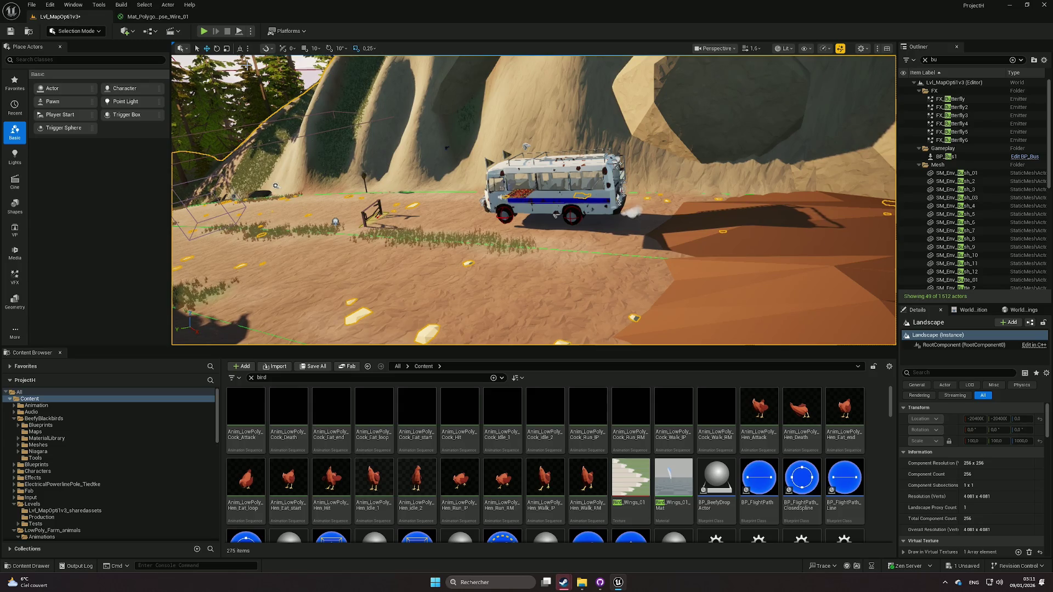
# Step: Fly around the bus to inspect its placement on the sandy slope
pyautogui.scroll(5, 682, 243)
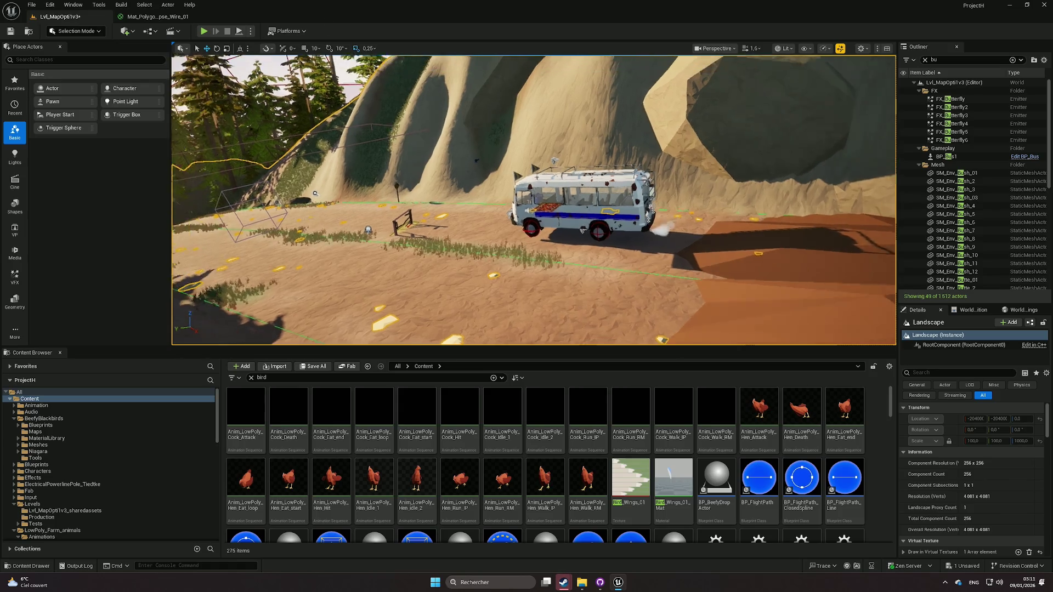
pyautogui.scroll(-3, 533, 200)
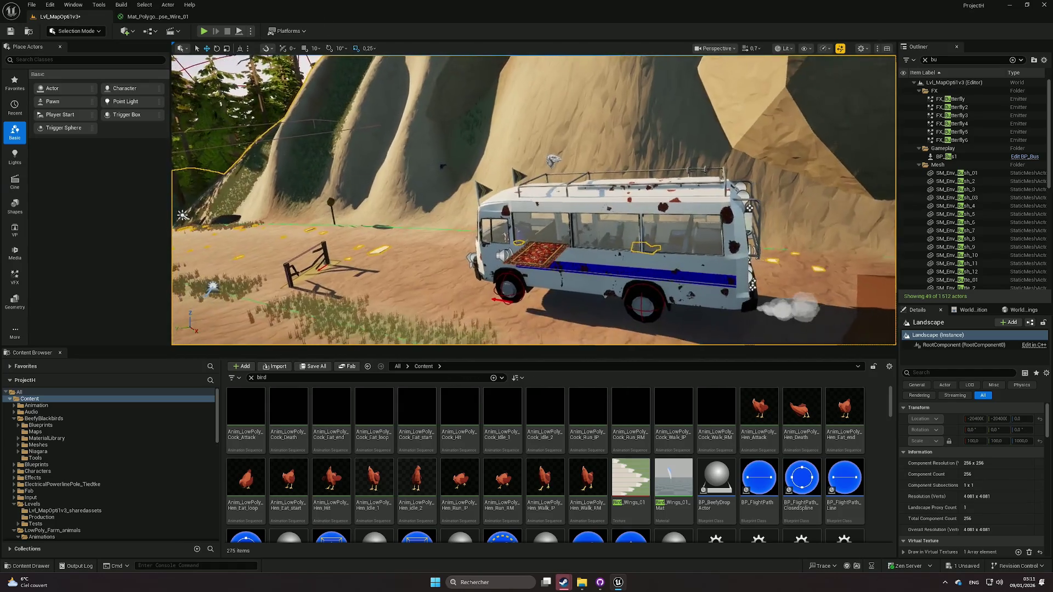
pyautogui.scroll(-2, 534, 200)
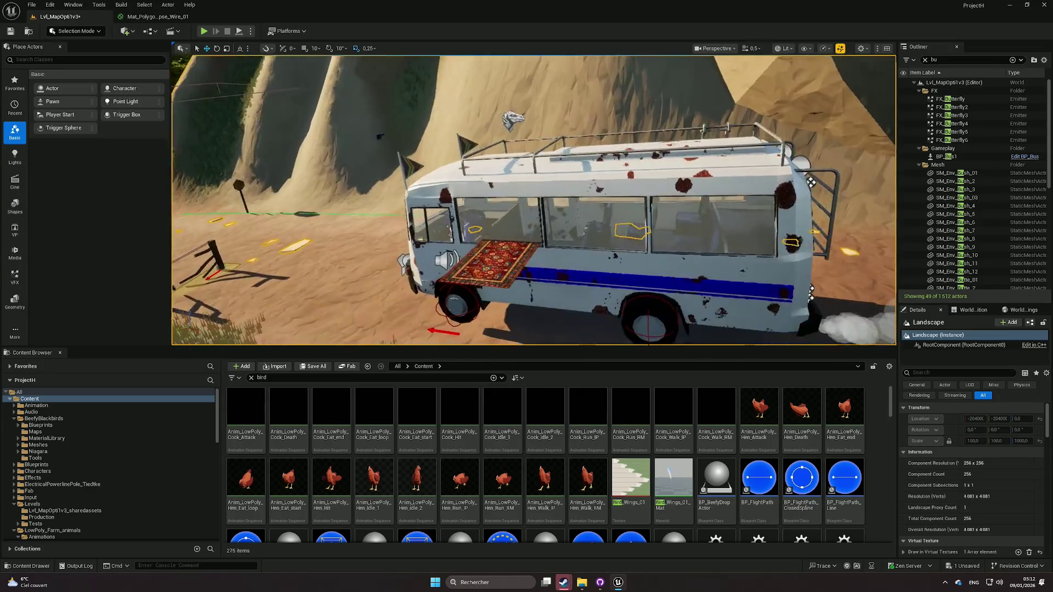
pyautogui.scroll(2, 534, 201)
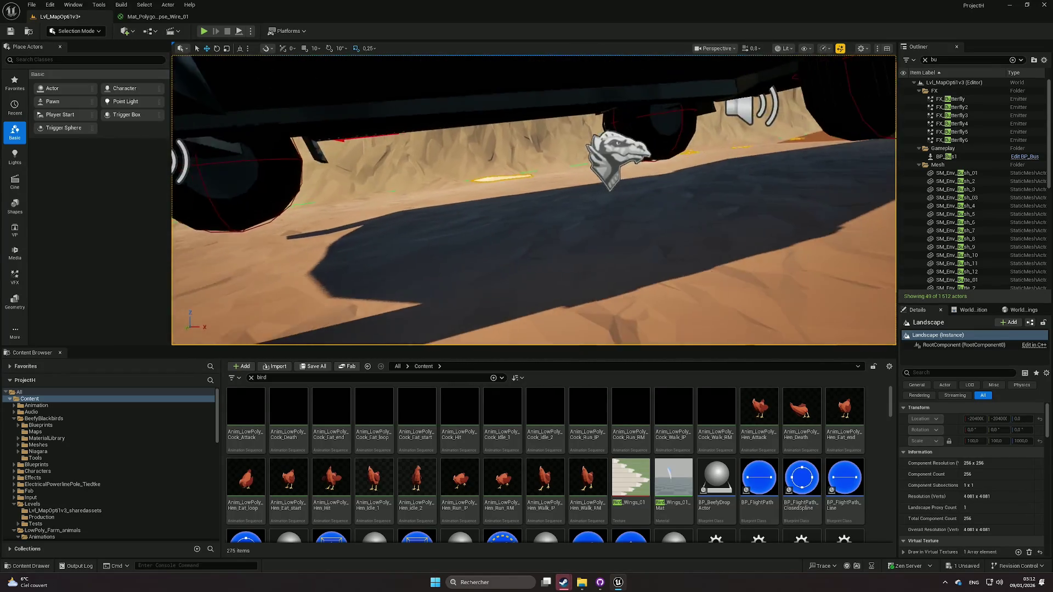
pyautogui.scroll(1, 534, 200)
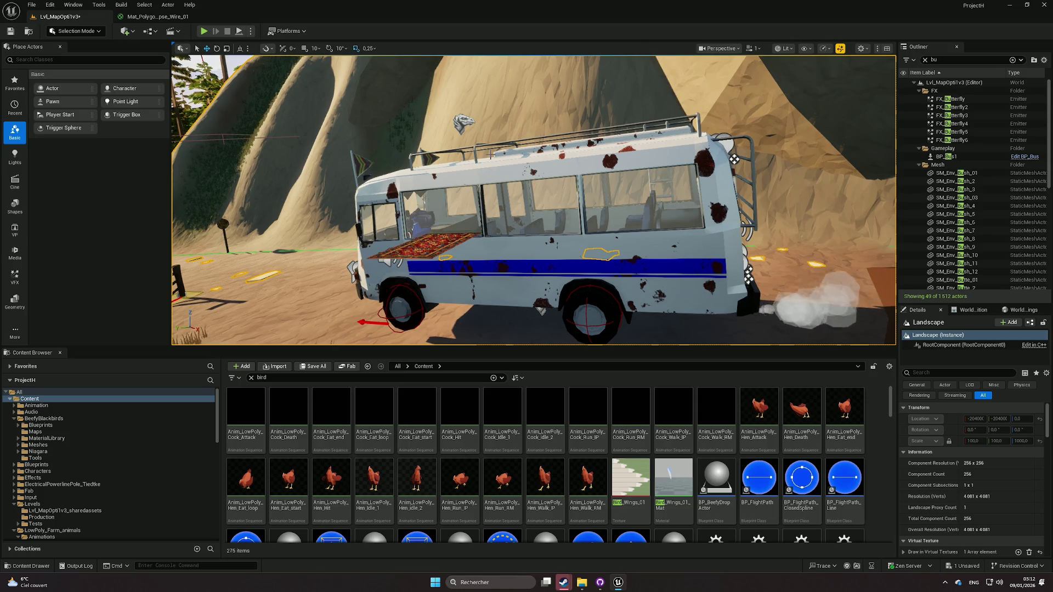
pyautogui.scroll(-1, 493, 163)
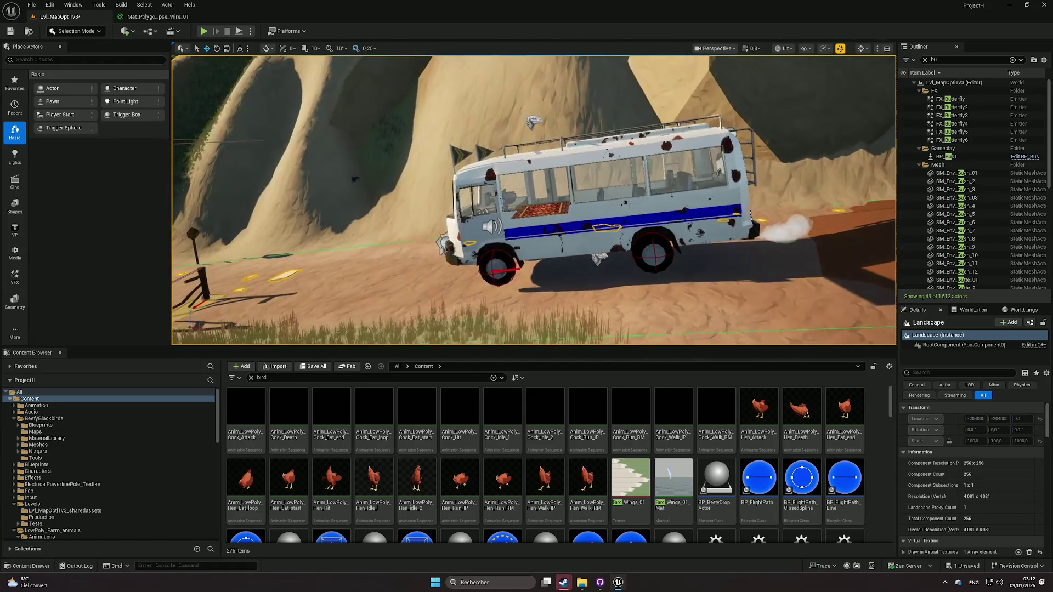
pyautogui.scroll(1, 533, 200)
pyautogui.scroll(2, 534, 199)
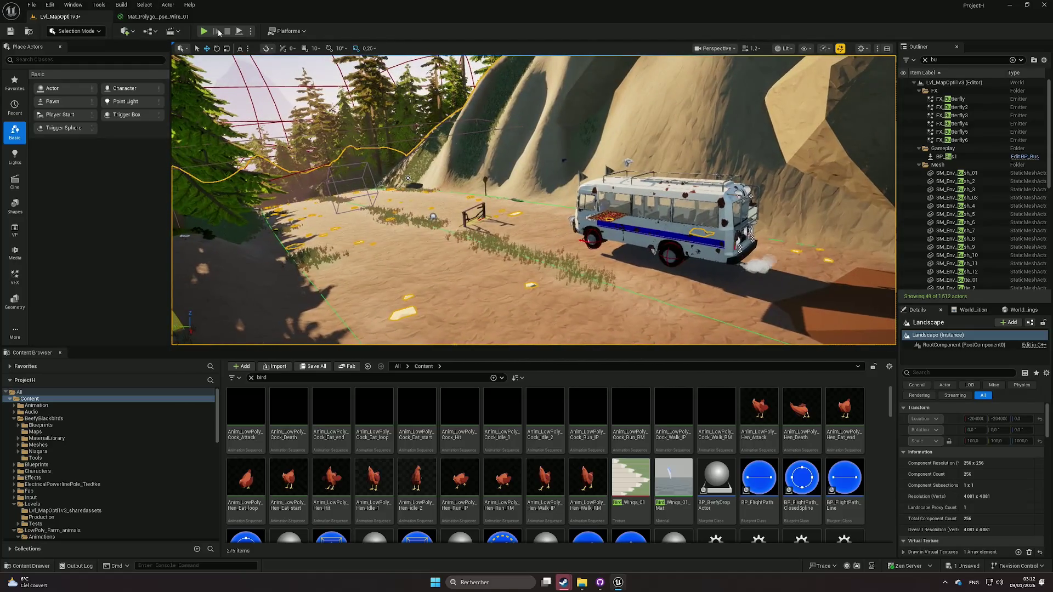
# Step: Save all level packages with Ctrl+S
pyautogui.hotkey('ctrl', 's')
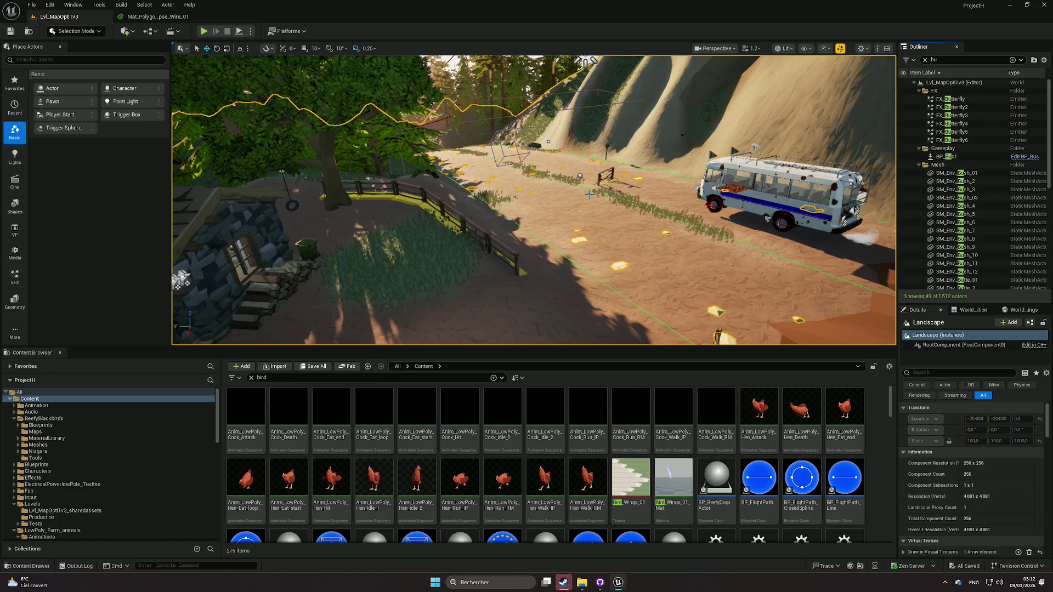
pyautogui.scroll(5, 589, 194)
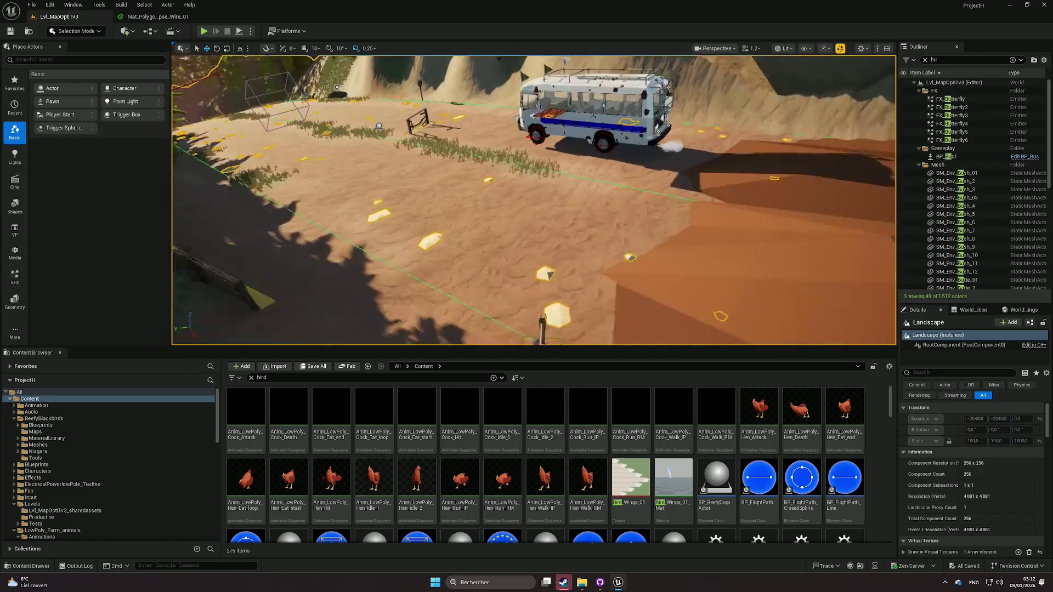
pyautogui.scroll(10, 593, 177)
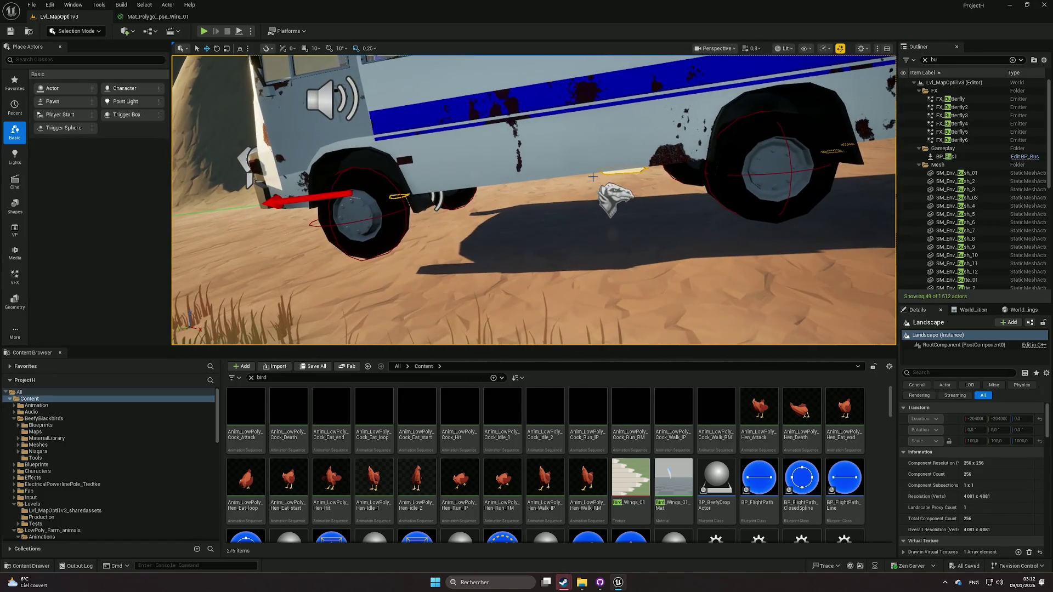
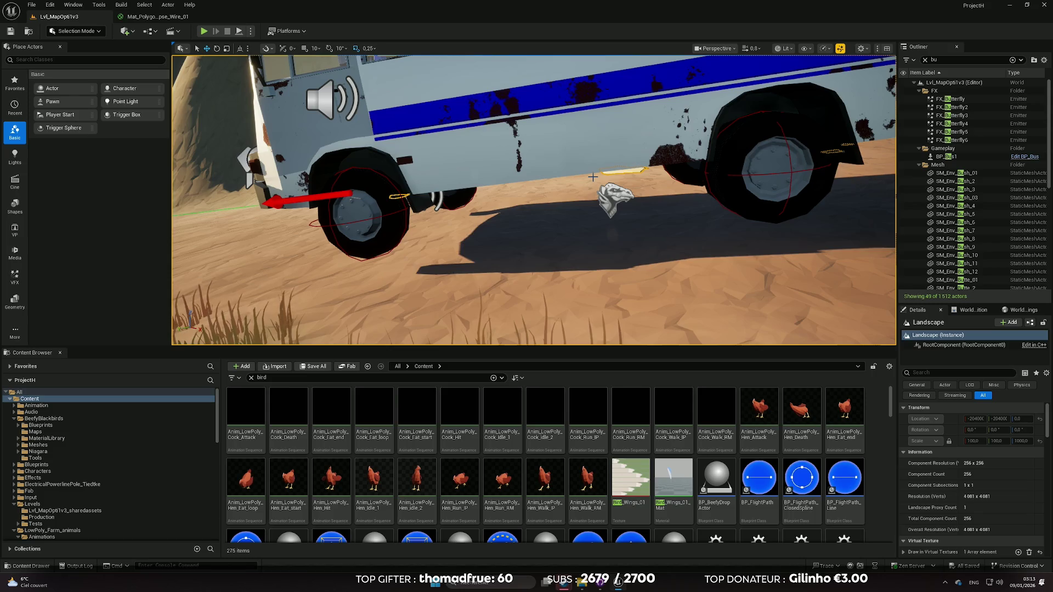
# Step: Pull the camera back to a wide view of the dirt path, then start Play In Editor
pyautogui.moveTo(396, 127)
pyautogui.mouseDown()
pyautogui.moveTo(223, 59)
pyautogui.moveTo(371, 132)
pyautogui.mouseUp()
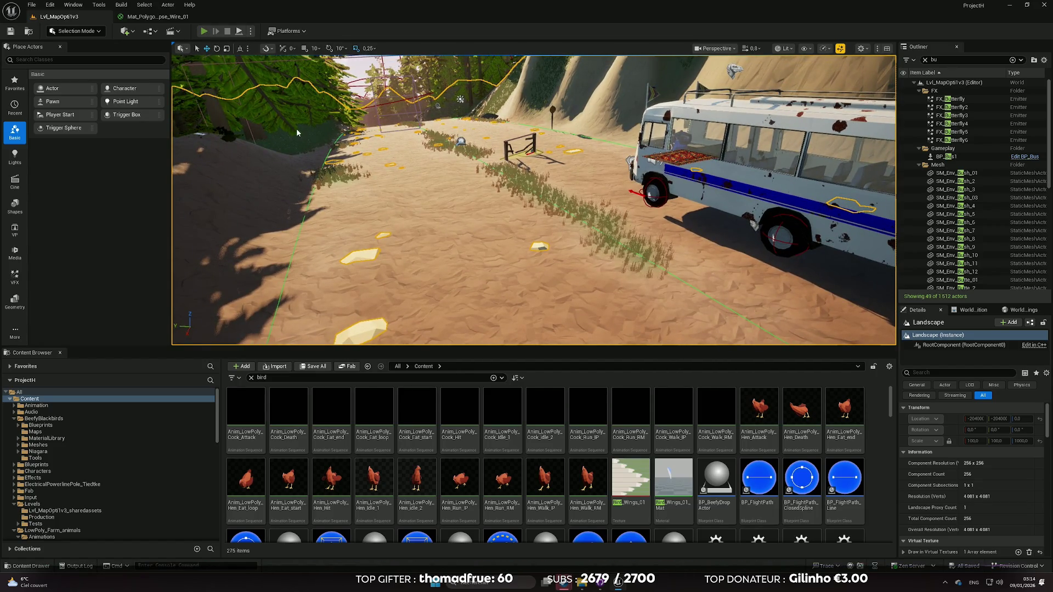
pyautogui.hotkey('alt', 'p')
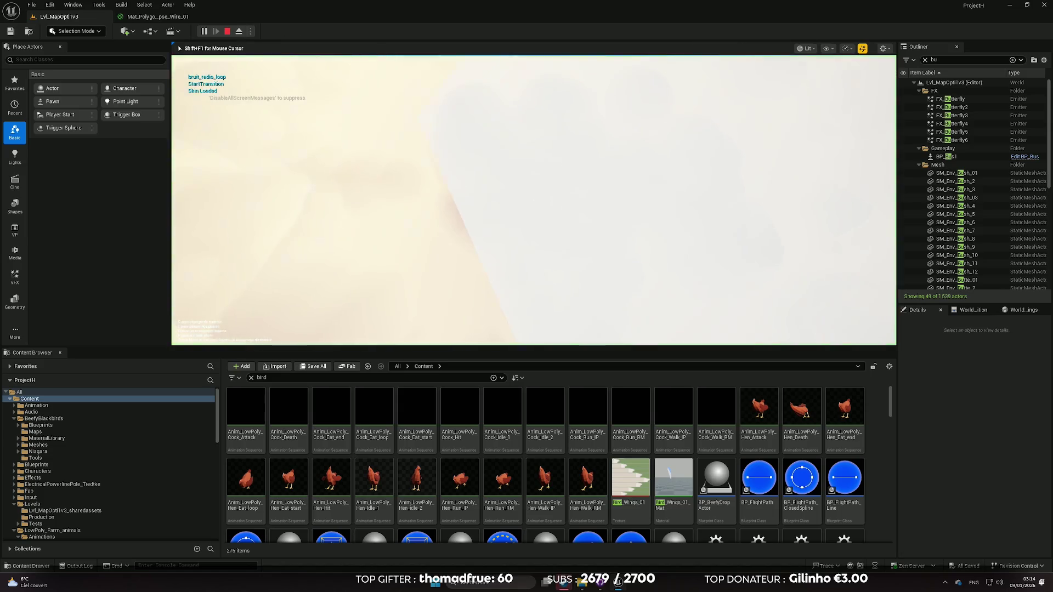
# Step: Toggle the game view fullscreen and back, then stop the playtest to bring up the Message Log
pyautogui.press('F11')
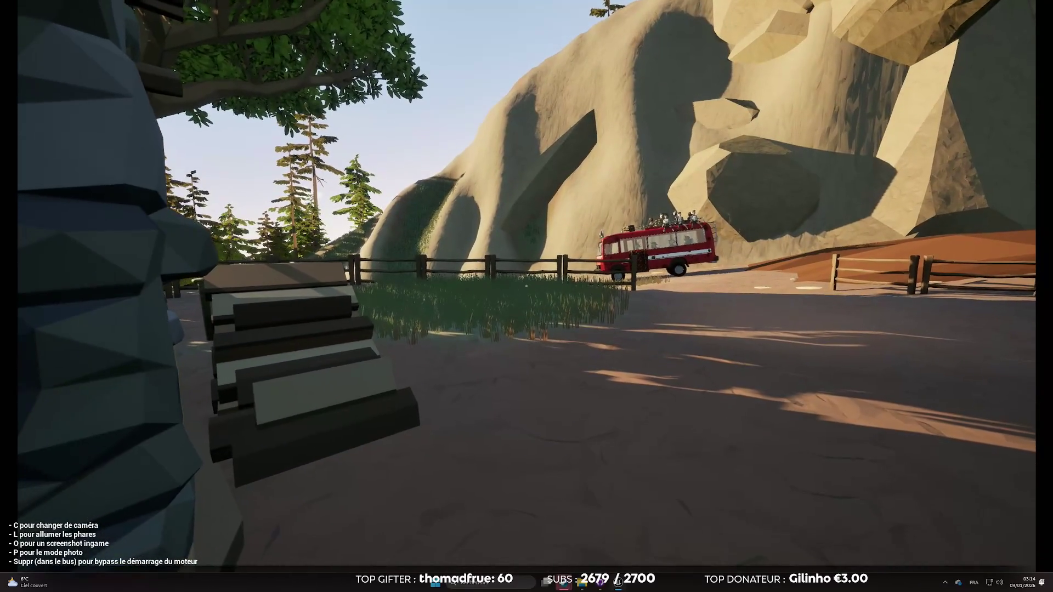
pyautogui.press('F11')
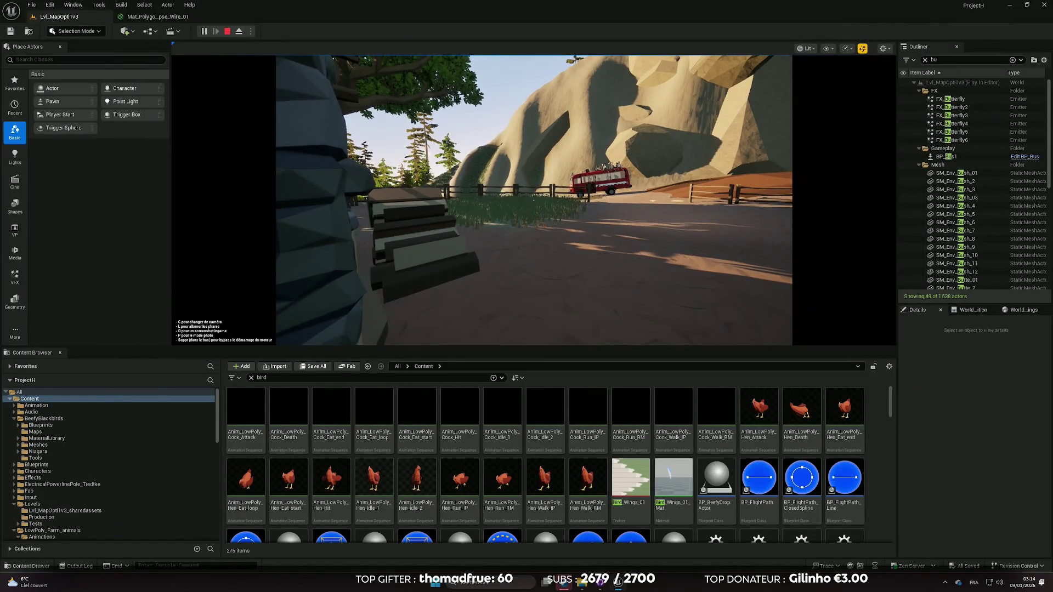
pyautogui.click(227, 31)
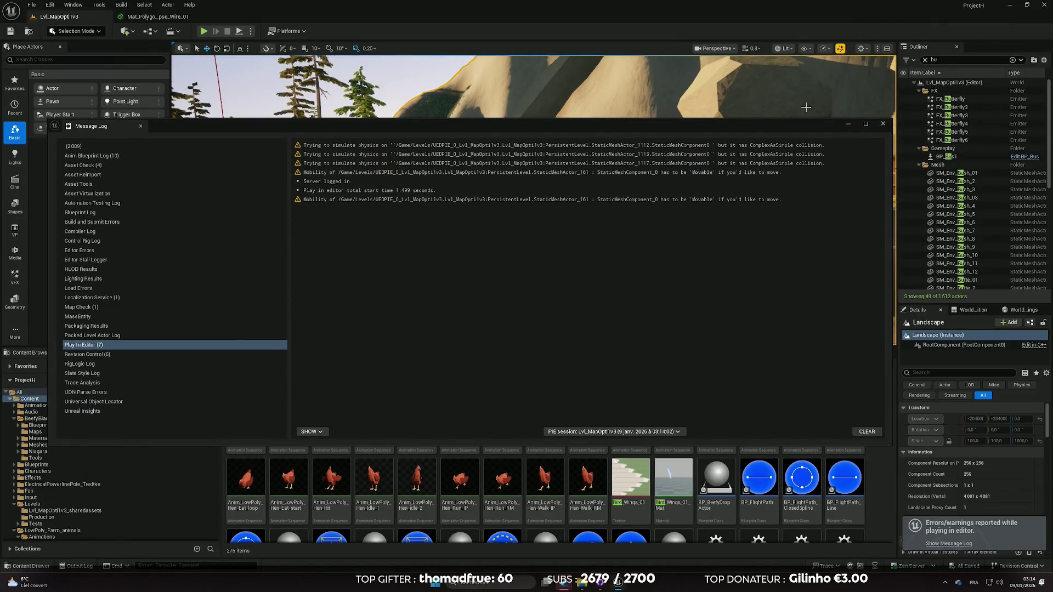
# Step: Close the Message Log, enlarge the viewport, and move the camera toward the log pile and fence
pyautogui.click(883, 125)
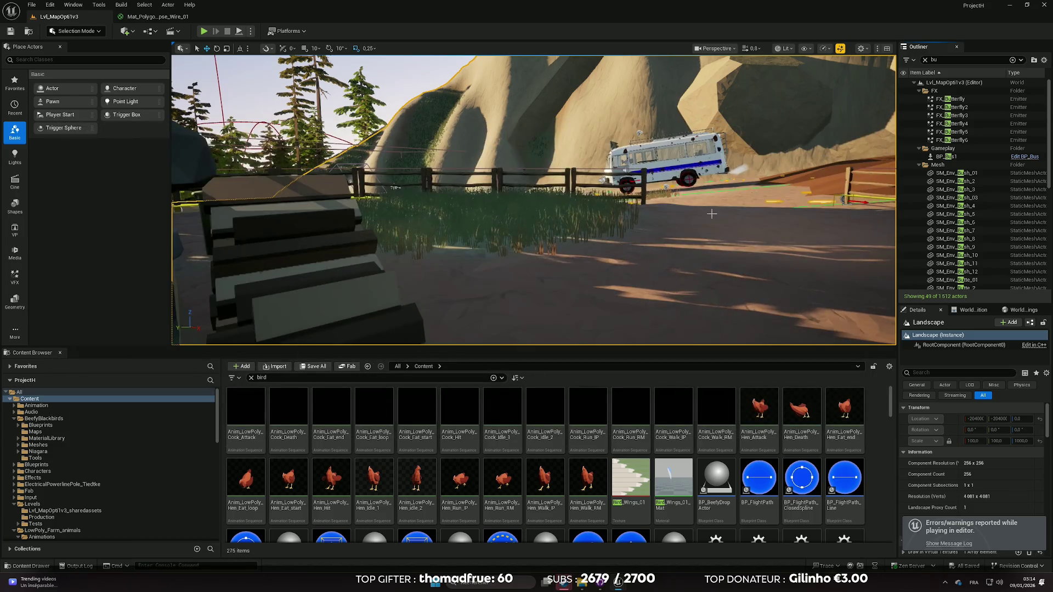
pyautogui.moveTo(608, 346); pyautogui.dragTo(597, 406)
pyautogui.moveTo(586, 301); pyautogui.dragTo(198, 57)
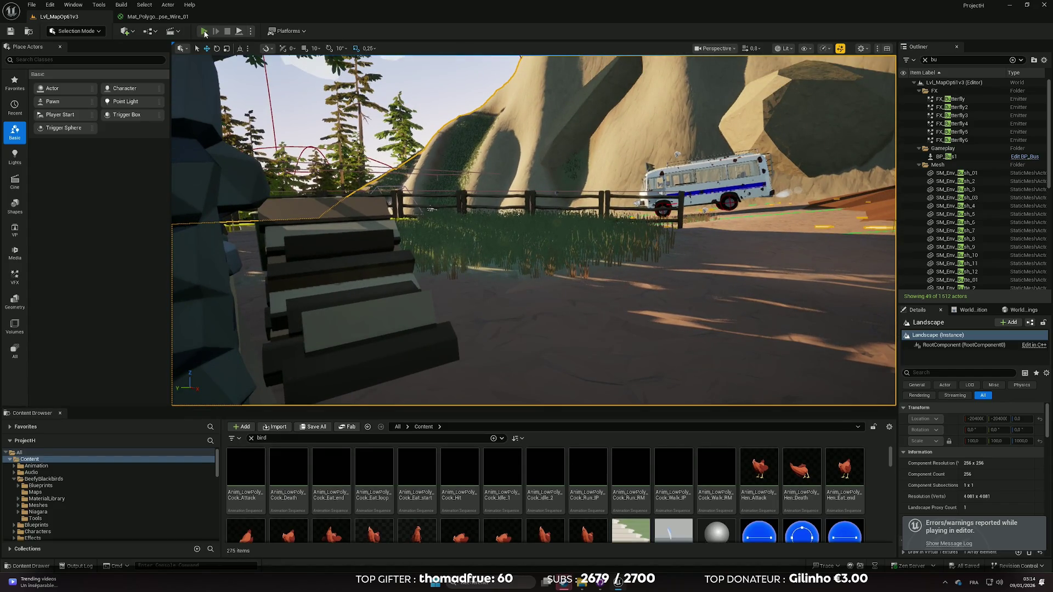
# Step: Start a new playtest, pause it, and open the PARAMETRES settings screen
pyautogui.click(204, 32)
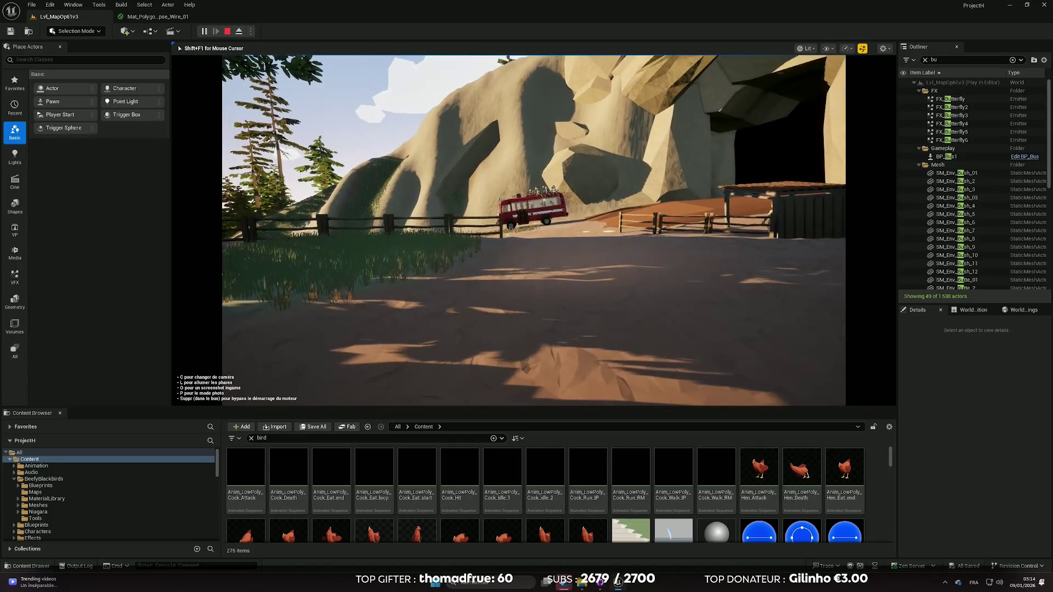
pyautogui.press('Escape')
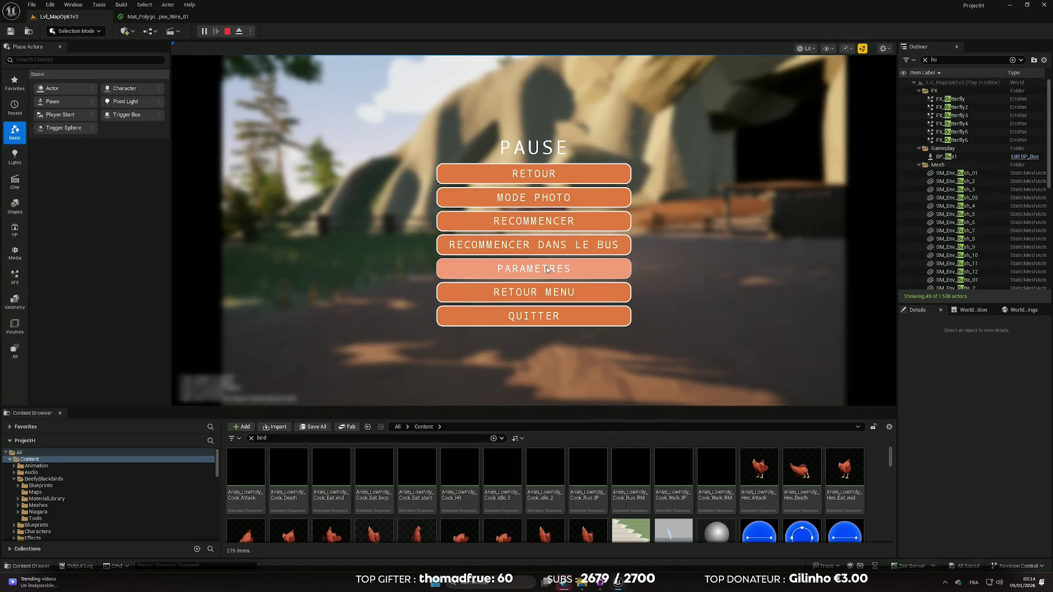
pyautogui.click(546, 267)
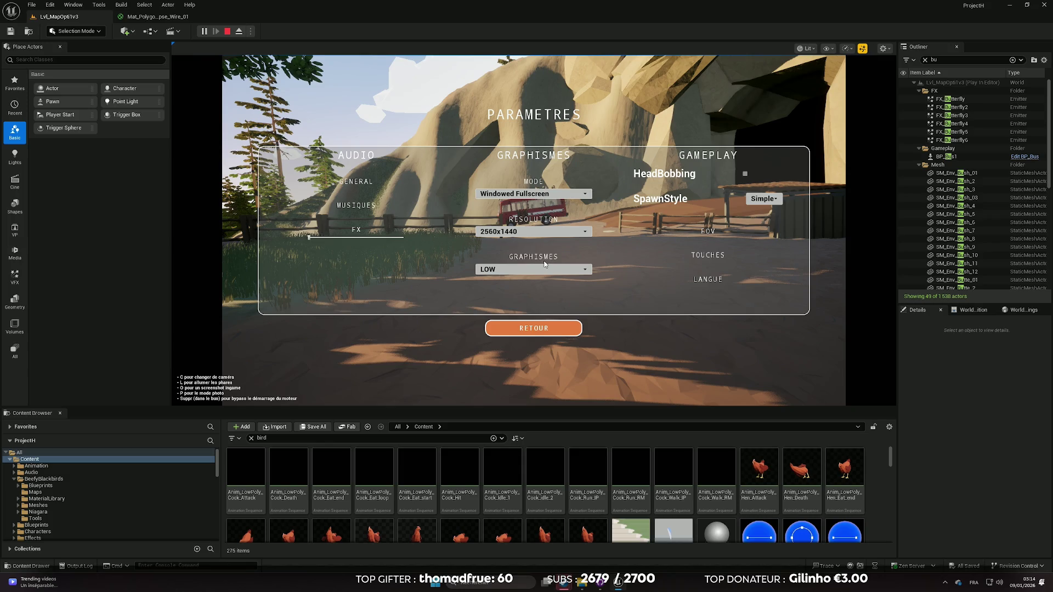
# Step: Switch SpawnStyle from Simple to In&Out and go back to the PAUSE menu
pyautogui.click(764, 198)
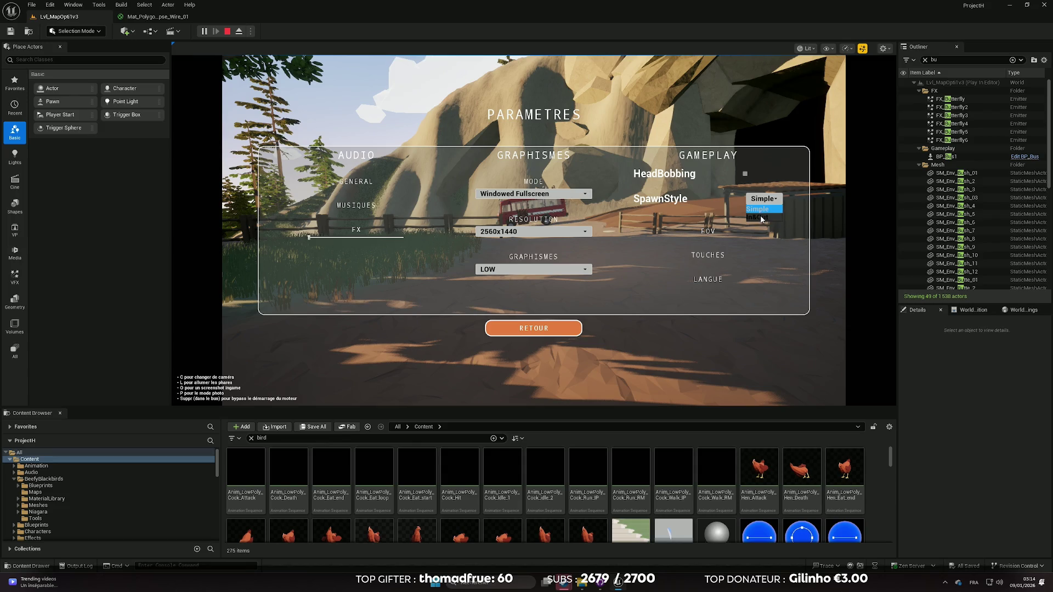
pyautogui.click(762, 219)
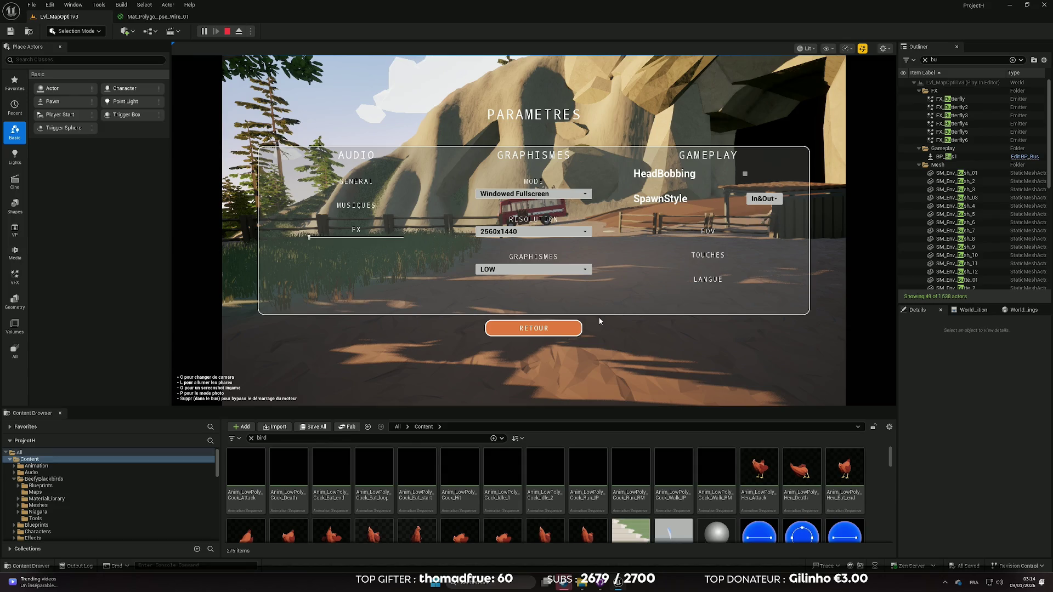
pyautogui.click(571, 329)
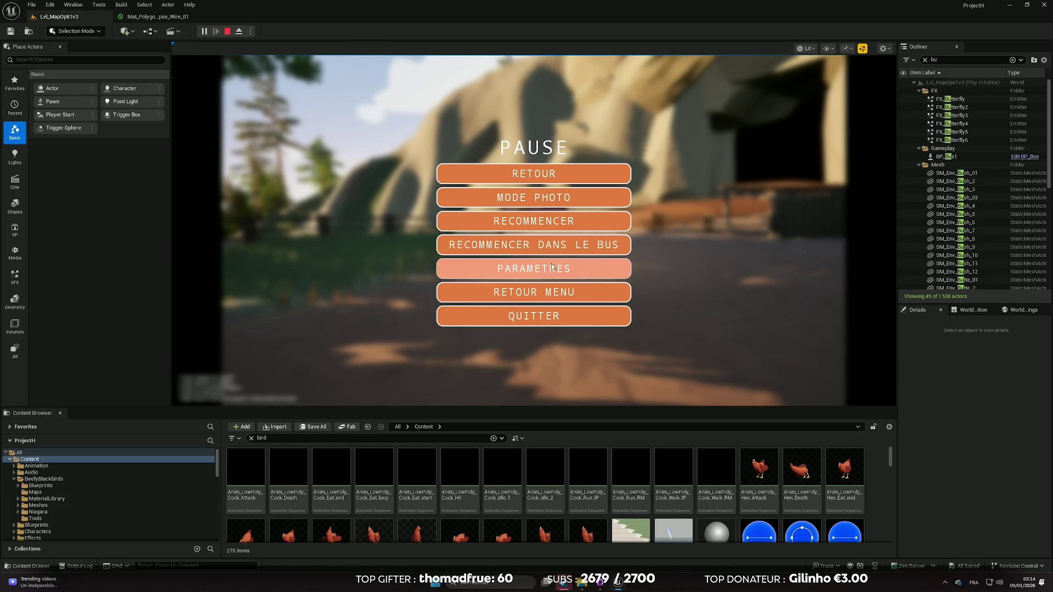
# Step: Restart the game and walk out of the stone cabin toward the bus to check the spawn
pyautogui.click(536, 224)
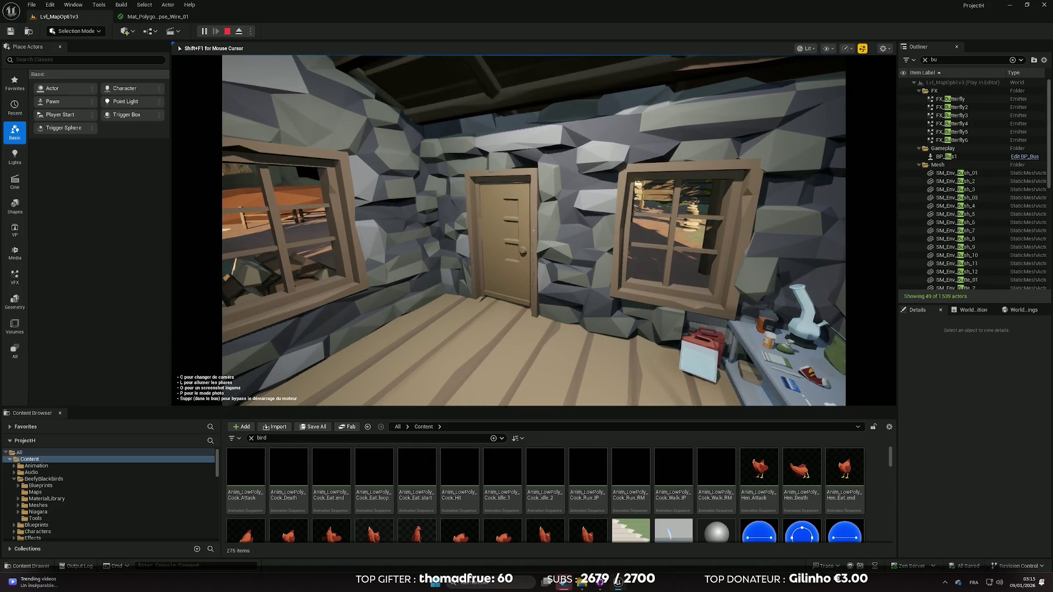
pyautogui.press('w')
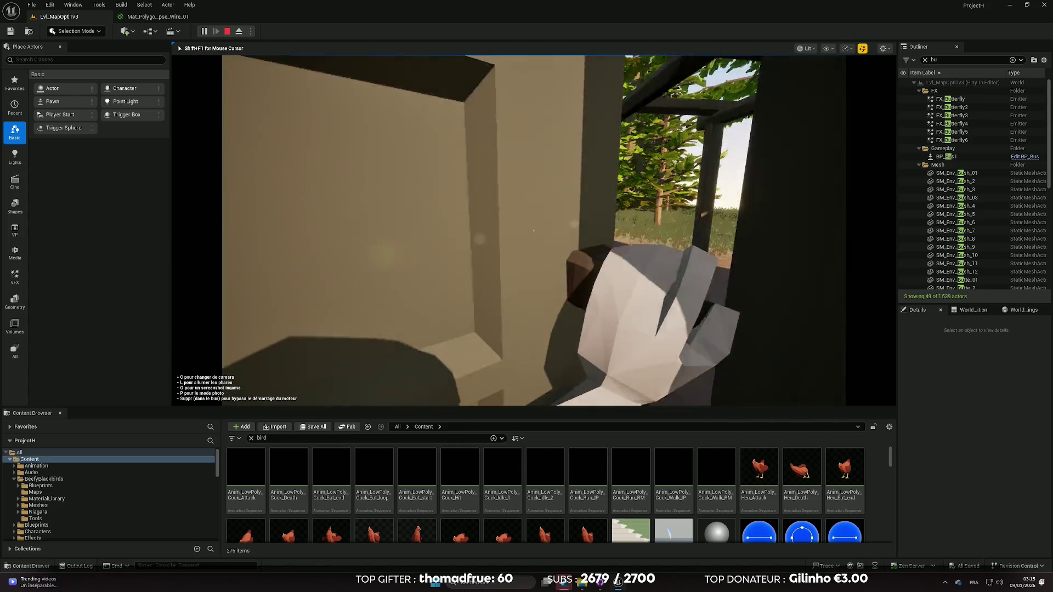
pyautogui.press('w')
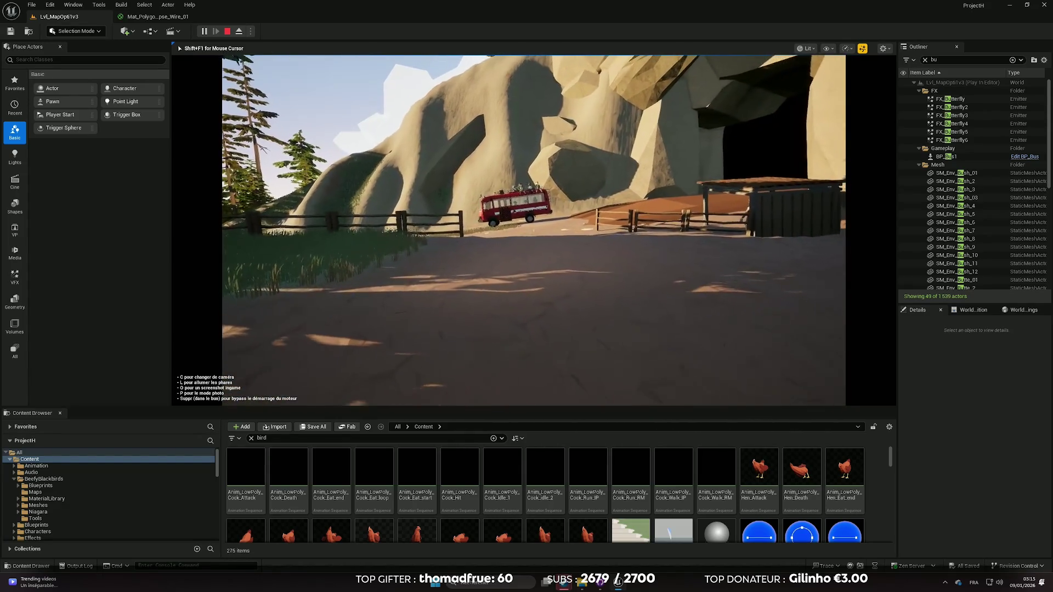
pyautogui.press('w')
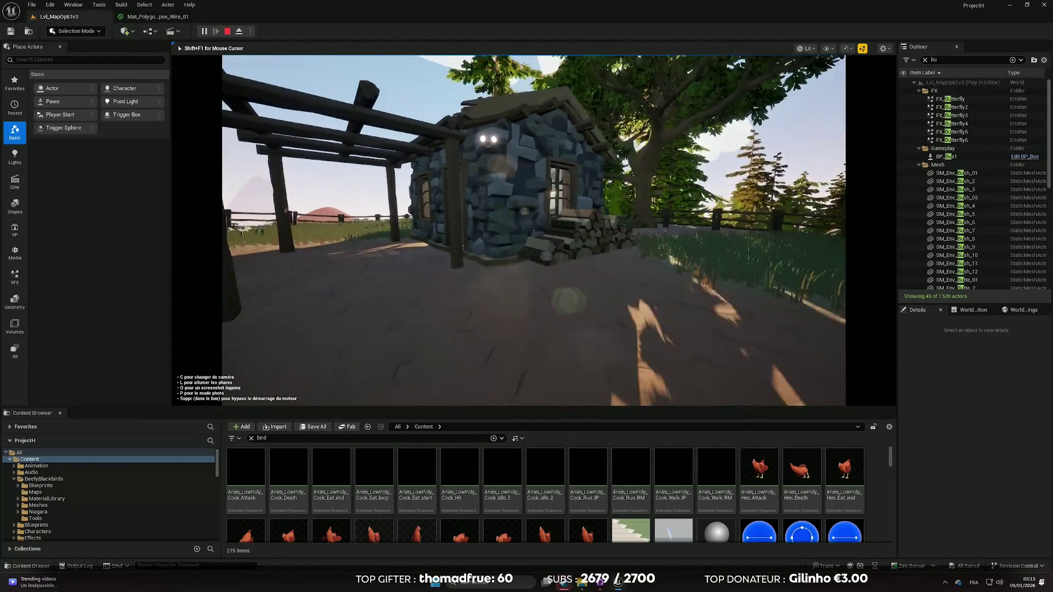
# Step: Pause, quit the playtest with QUITTER, and close the warnings log
pyautogui.press('Escape')
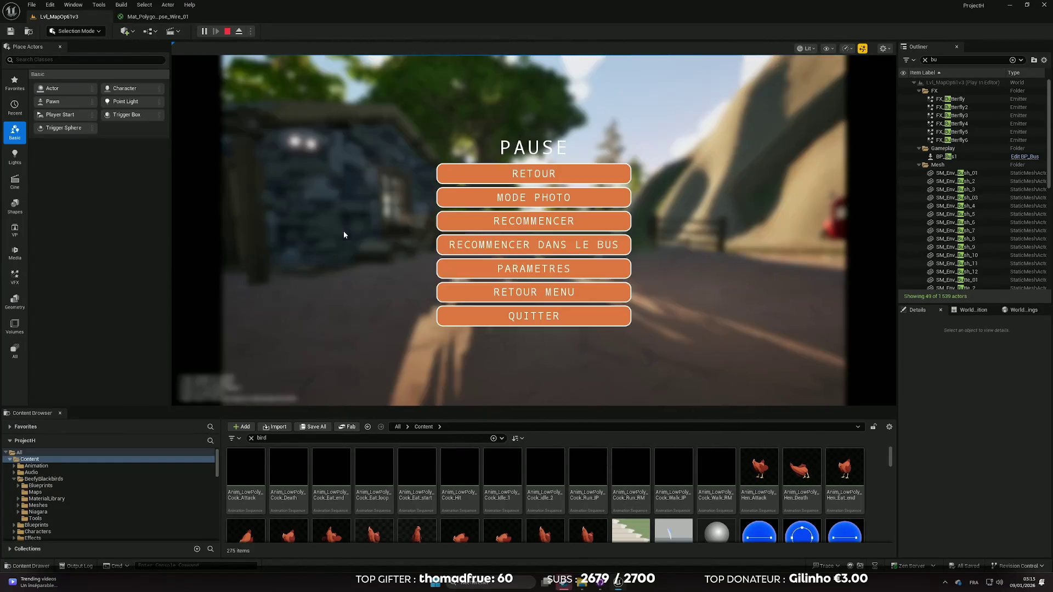
pyautogui.click(538, 317)
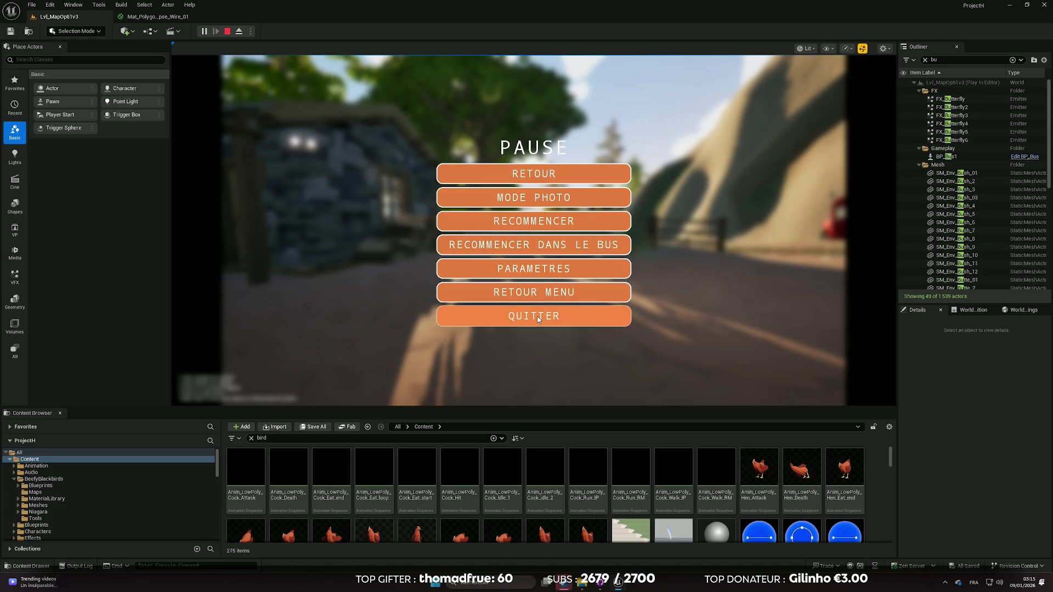
pyautogui.click(882, 124)
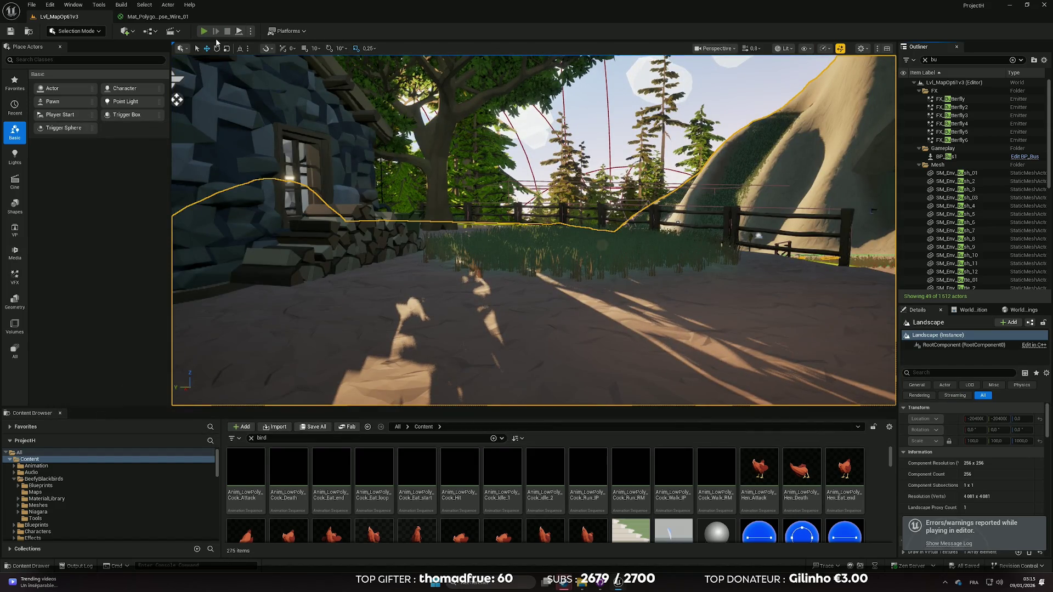
# Step: Run another playtest around the stone cabin and end it to return to the editor
pyautogui.click(203, 30)
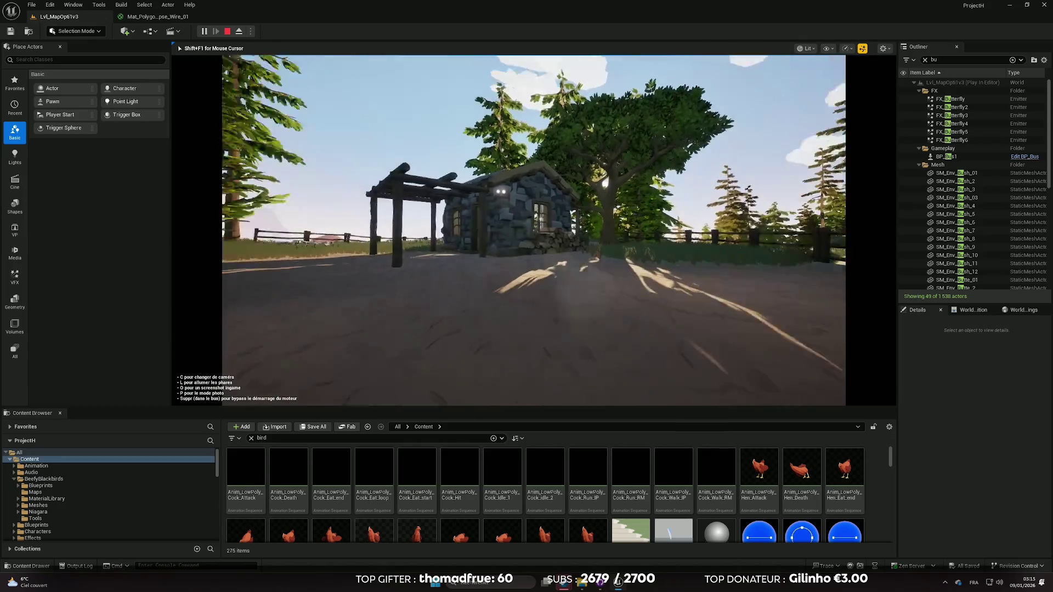
pyautogui.press('Escape')
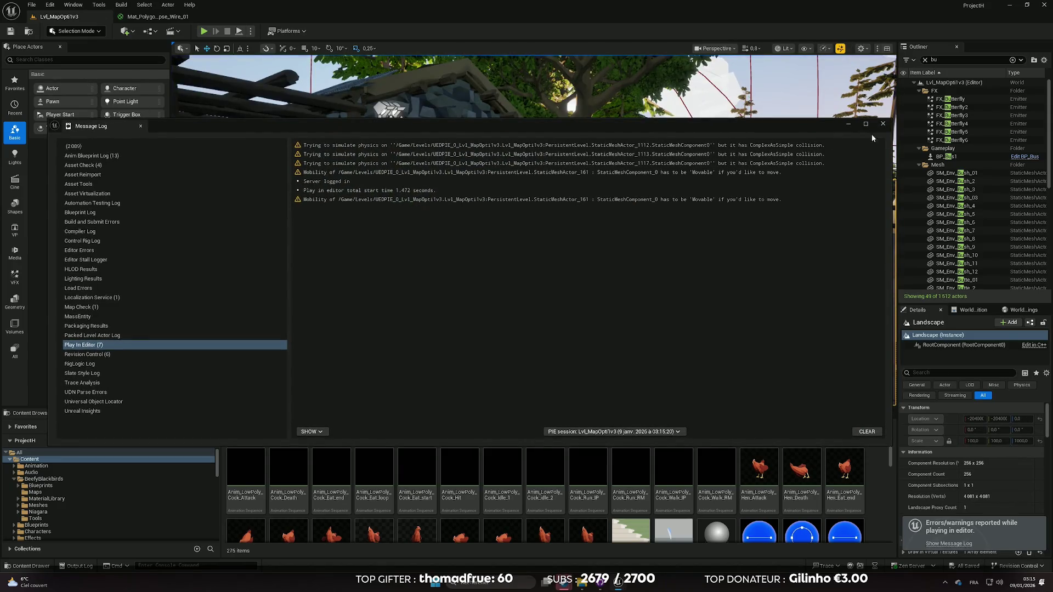
# Step: Fly the camera over the stone cabin, solar panels and fence, then close the Unreal editor
pyautogui.press('w')
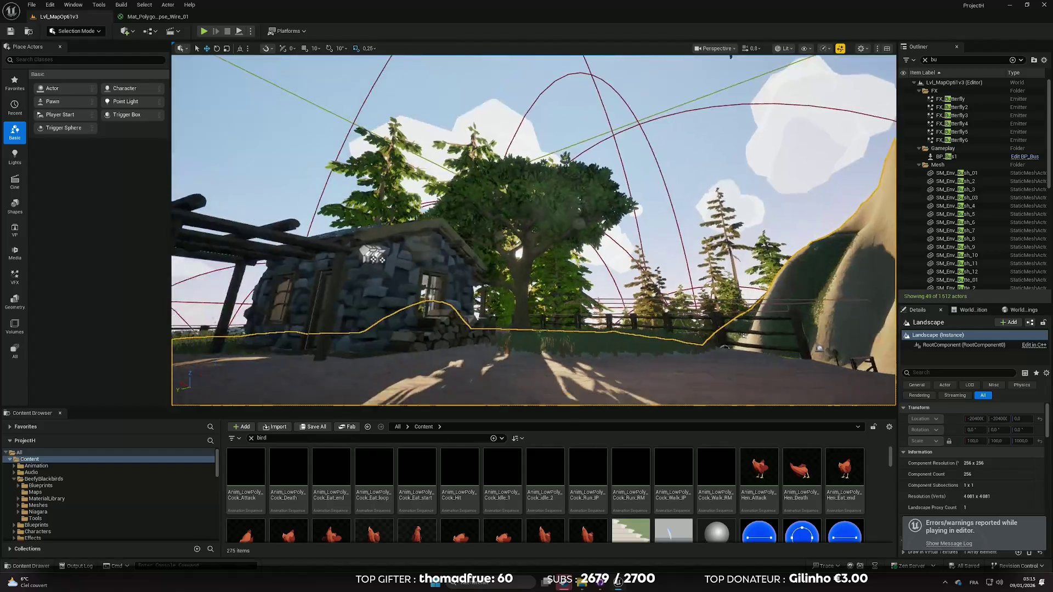
pyautogui.press('s')
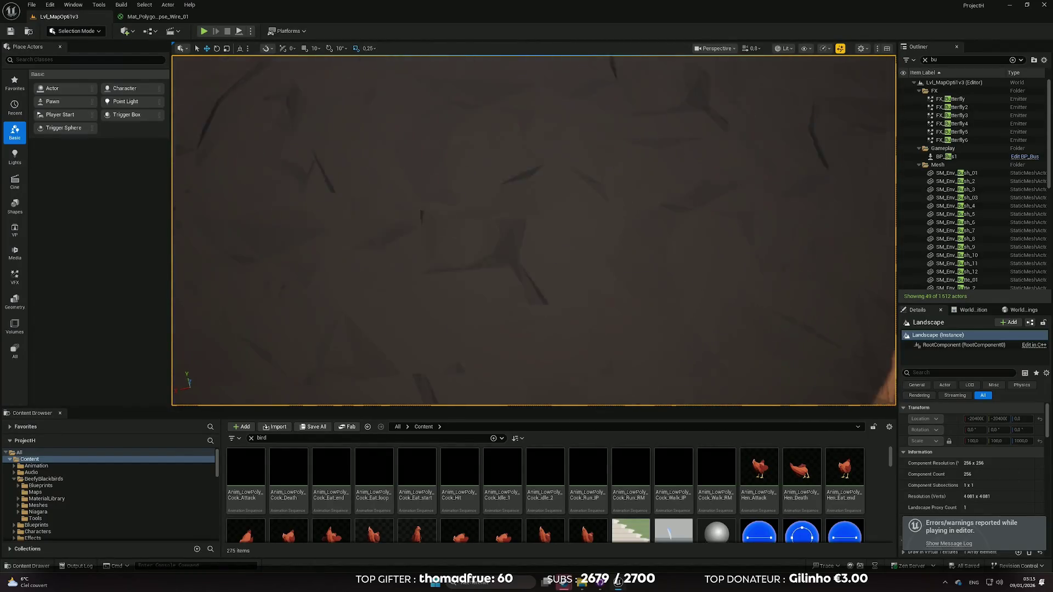
pyautogui.scroll(2, 533, 230)
pyautogui.scroll(-2, 721, 201)
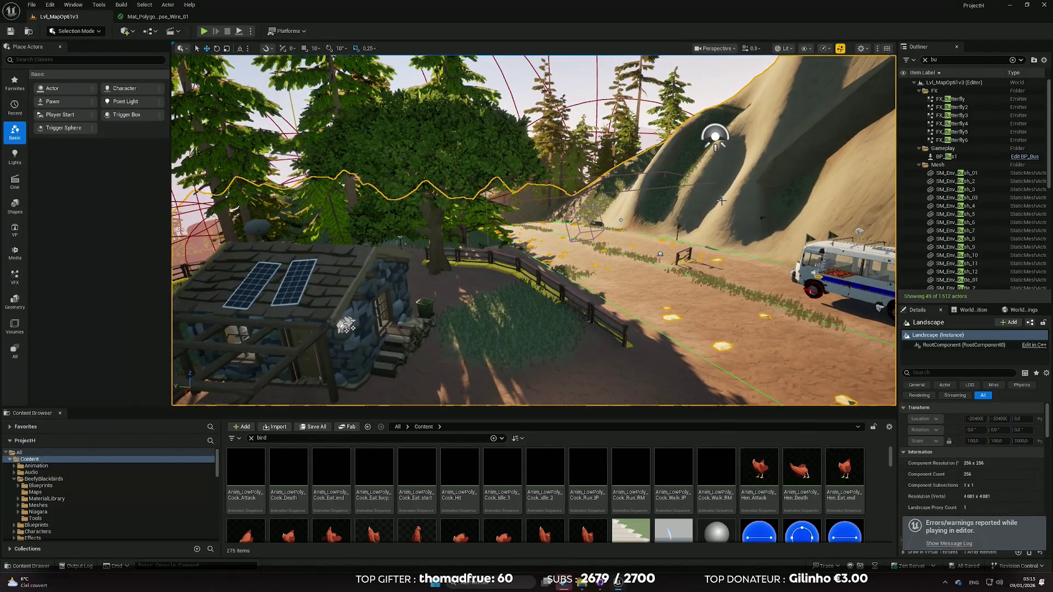
pyautogui.moveTo(721, 201); pyautogui.dragTo(642, 203)
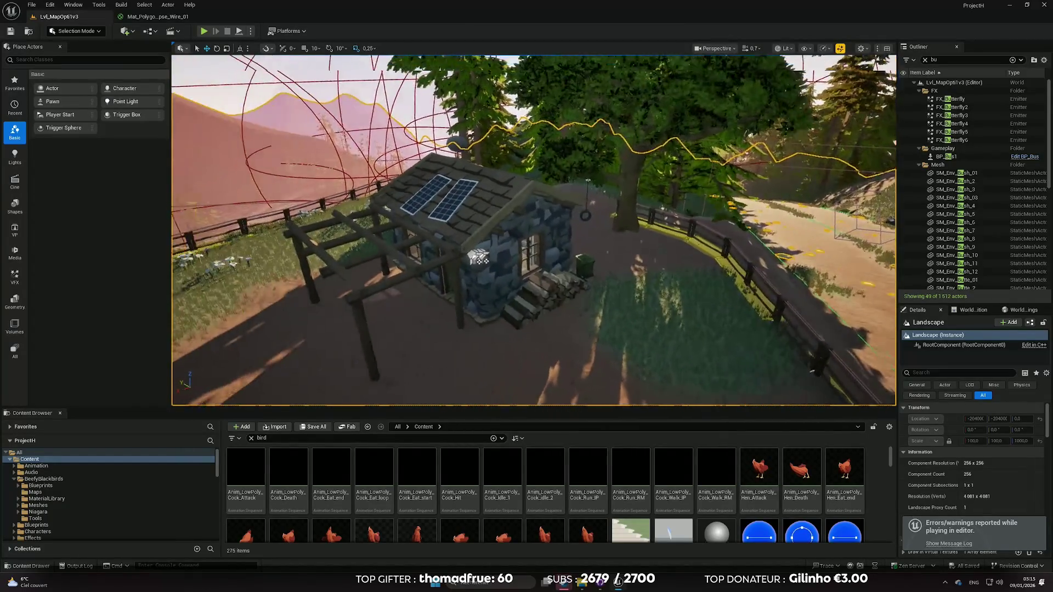
pyautogui.scroll(-1, 533, 230)
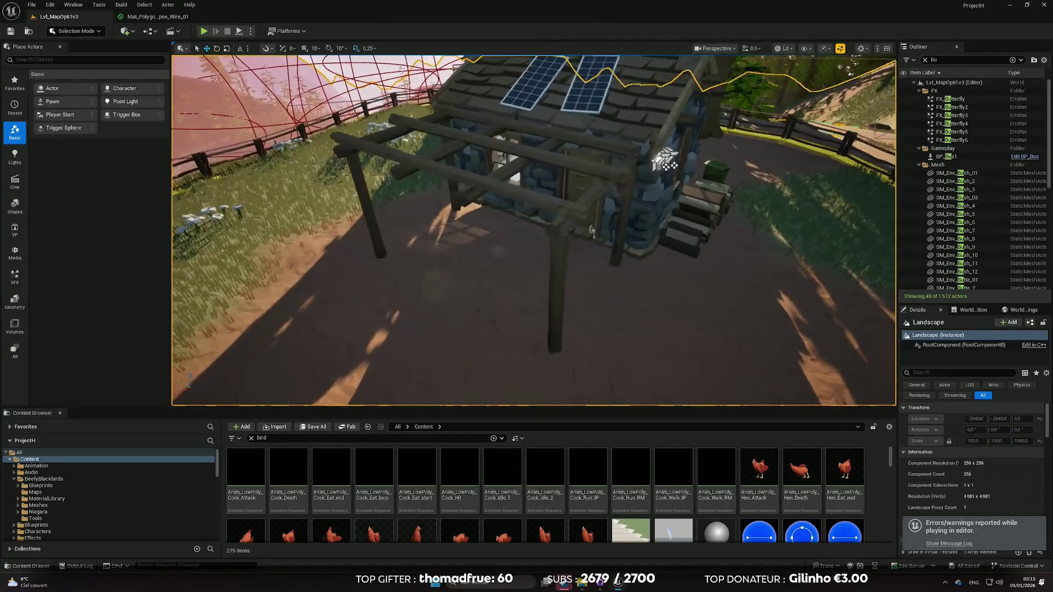
pyautogui.scroll(1, 714, 201)
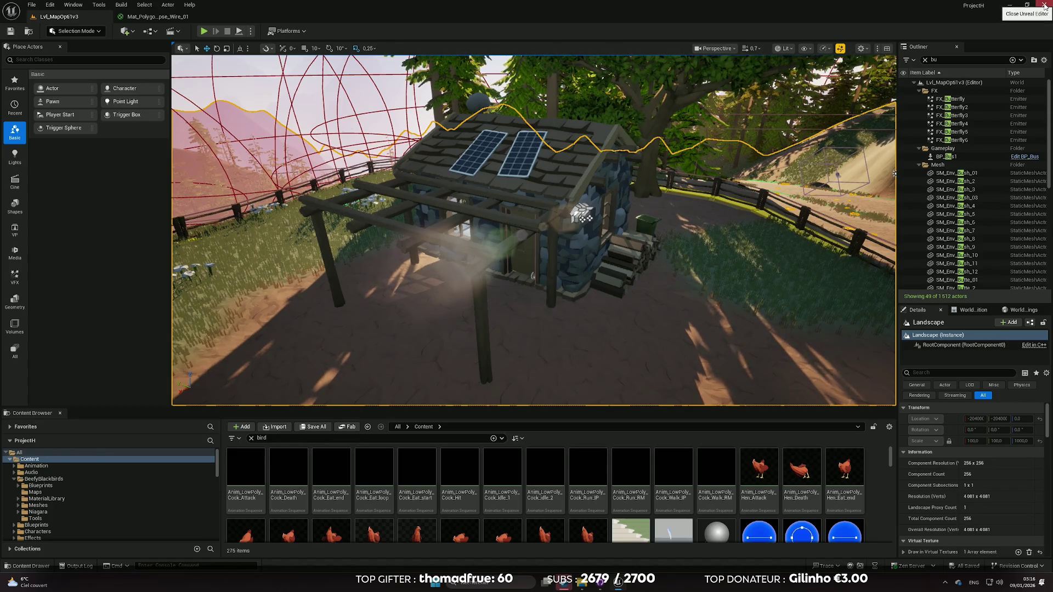
pyautogui.click(1045, 5)
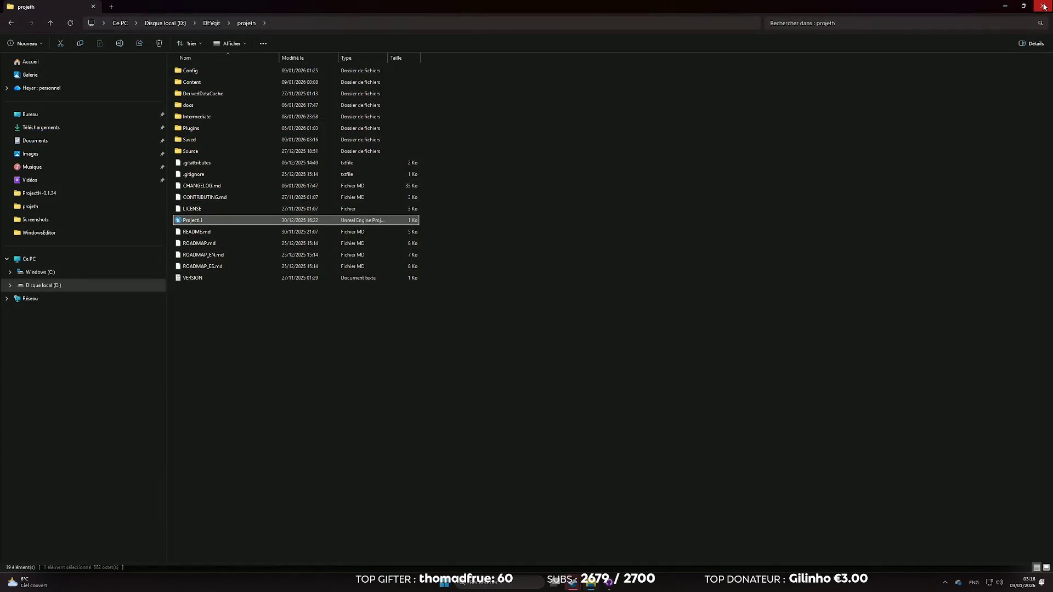
# Step: Close the projeth File Explorer window to reveal GitHub Desktop with 4 changed files
pyautogui.click(1045, 5)
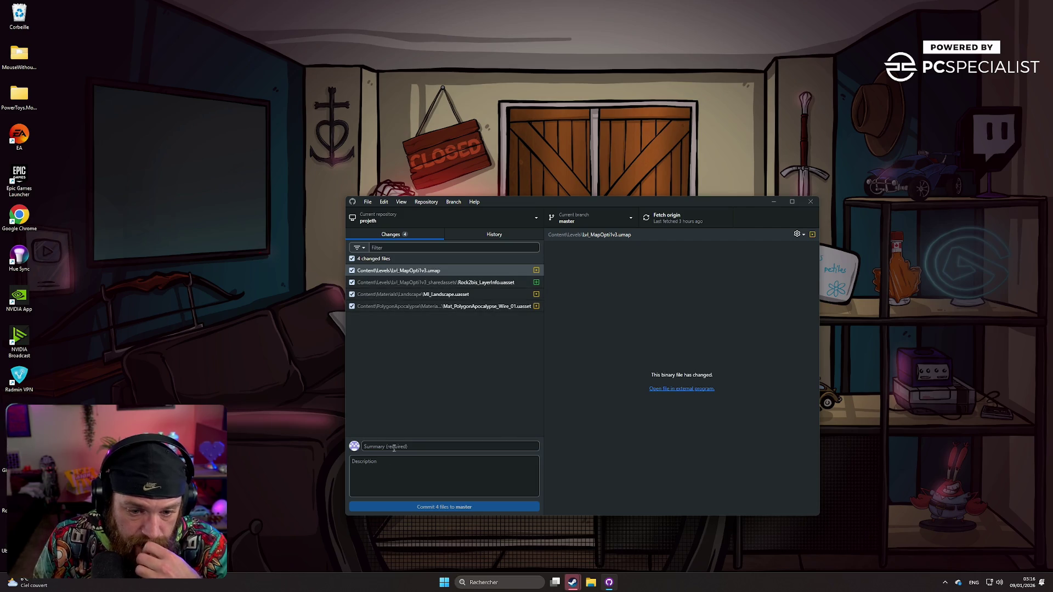
# Step: Switch to the French keyboard layout and type the draft summary 'Mapping Farm+event'
pyautogui.click(676, 220)
pyautogui.click(446, 446)
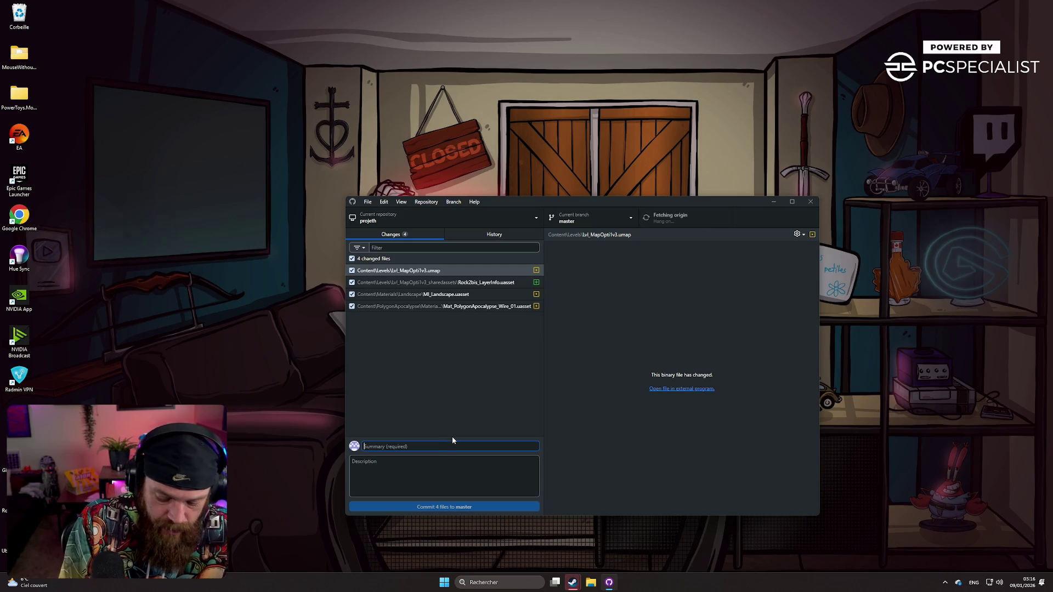
pyautogui.hotkey('alt', 'shift')
pyautogui.write('Mapping')
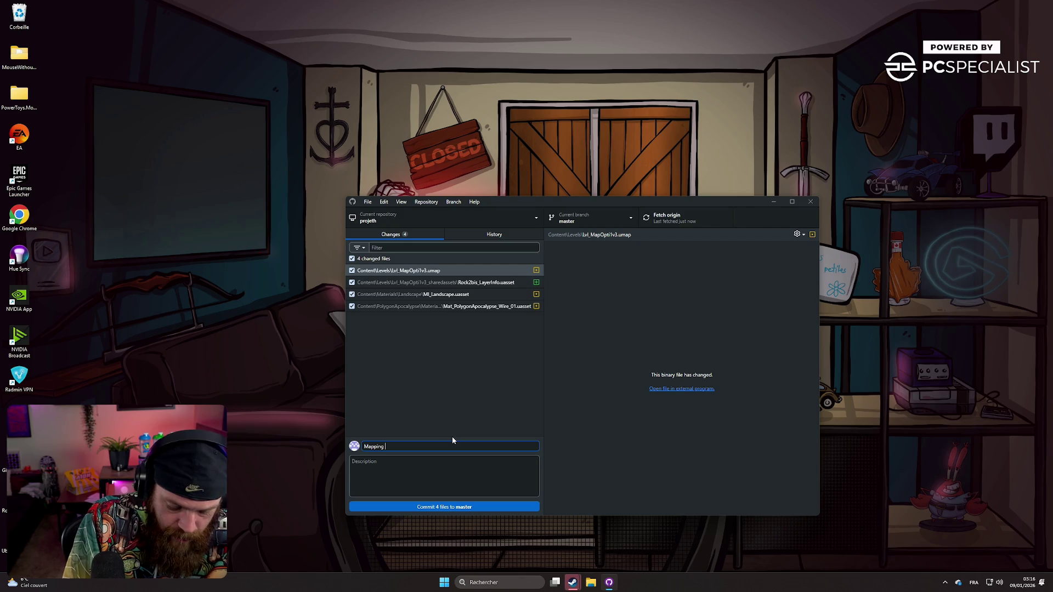
pyautogui.write(' Farm+')
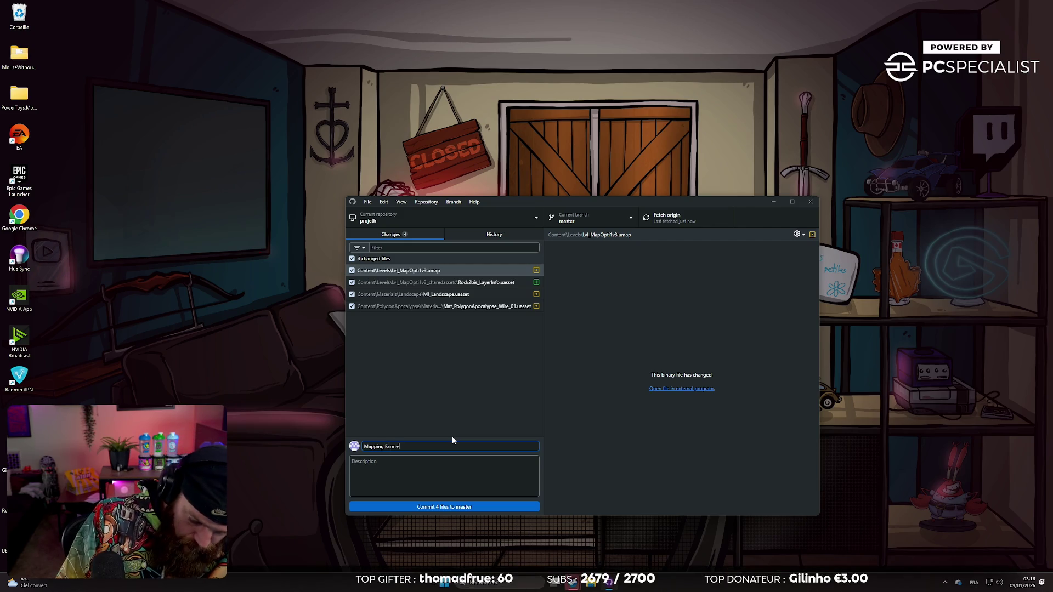
pyautogui.write('event')
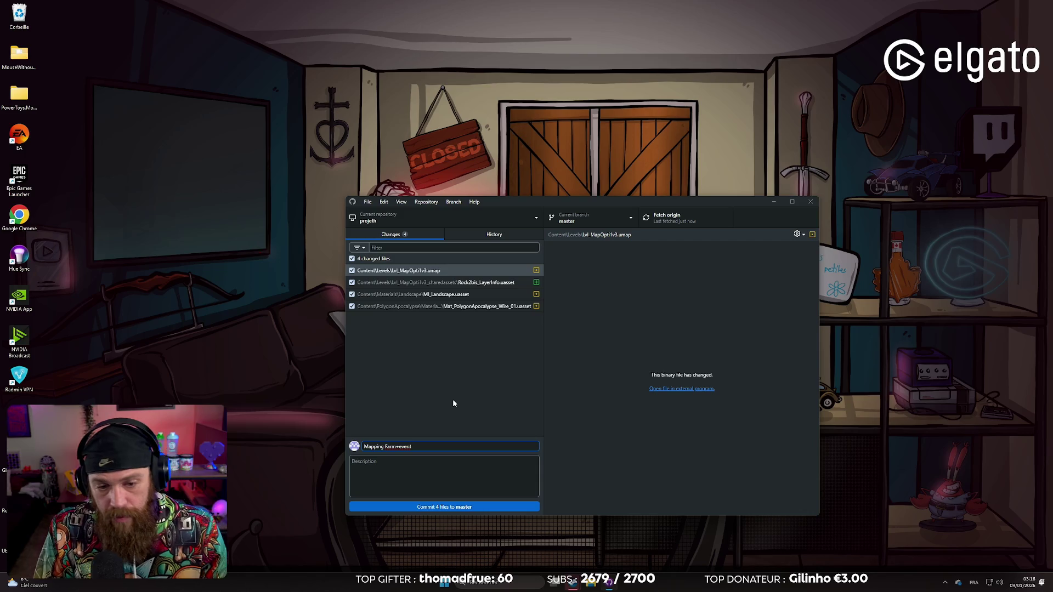
# Step: Revise the summary to 'Mapping eboulement+farm', commit the 4 files to master, and push to origin
pyautogui.moveTo(412, 447); pyautogui.dragTo(401, 447)
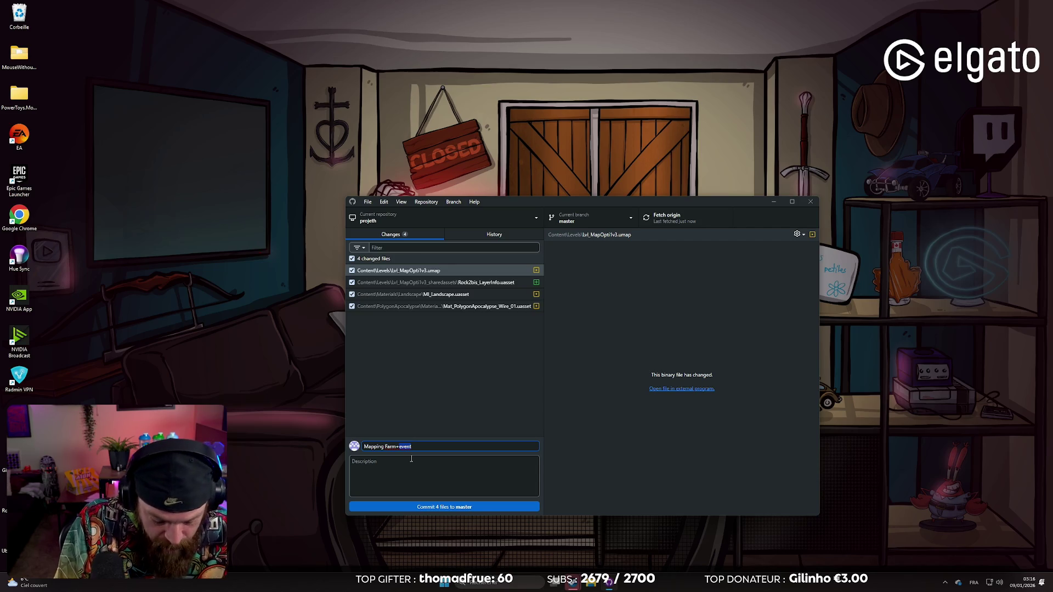
pyautogui.write('eboulem')
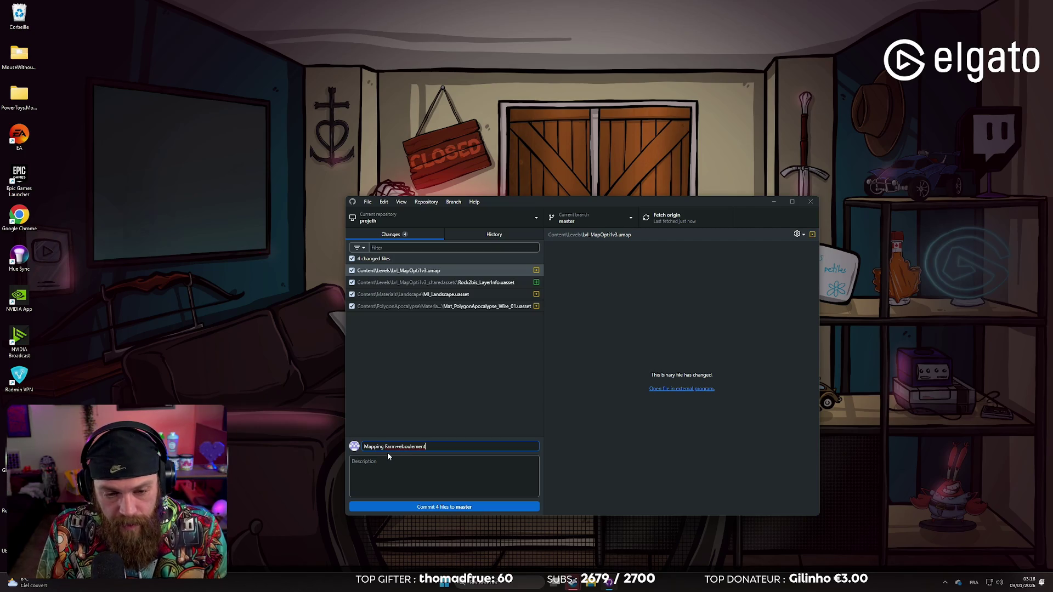
pyautogui.moveTo(394, 447); pyautogui.dragTo(386, 447)
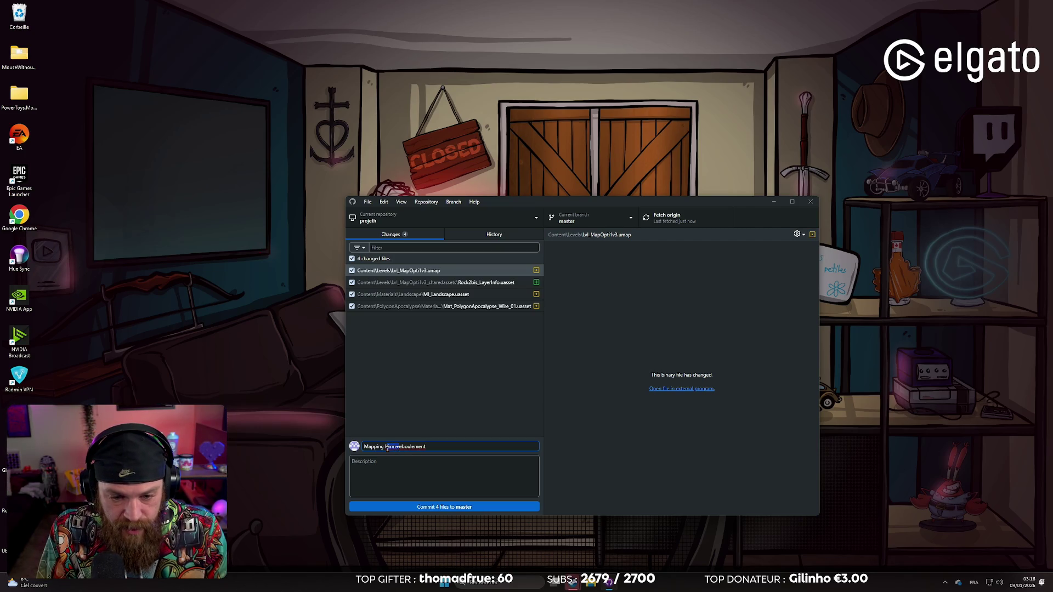
pyautogui.press('BackSpace')
pyautogui.write('+farm')
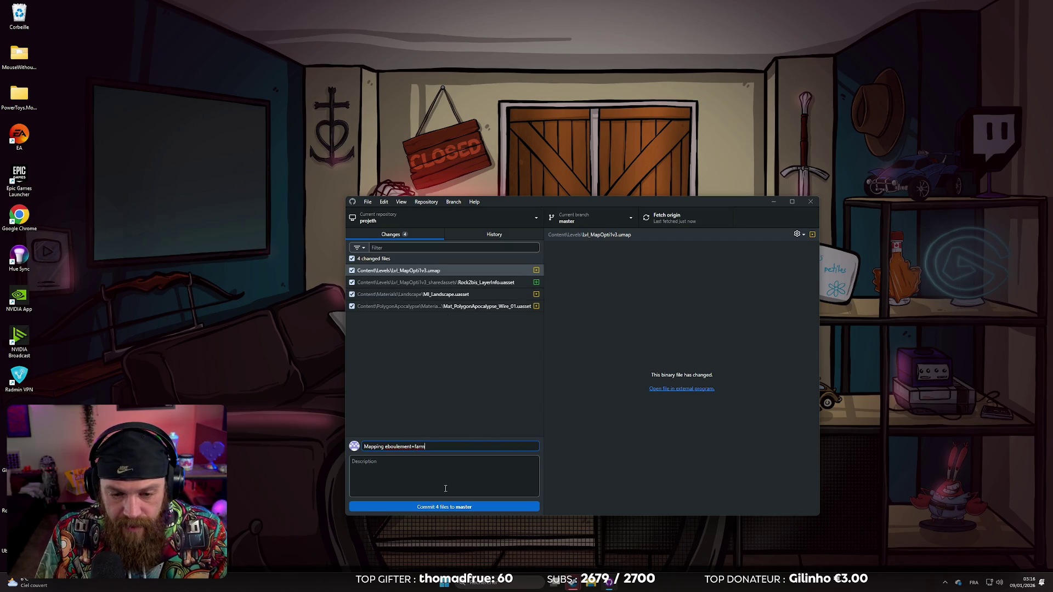
pyautogui.click(453, 507)
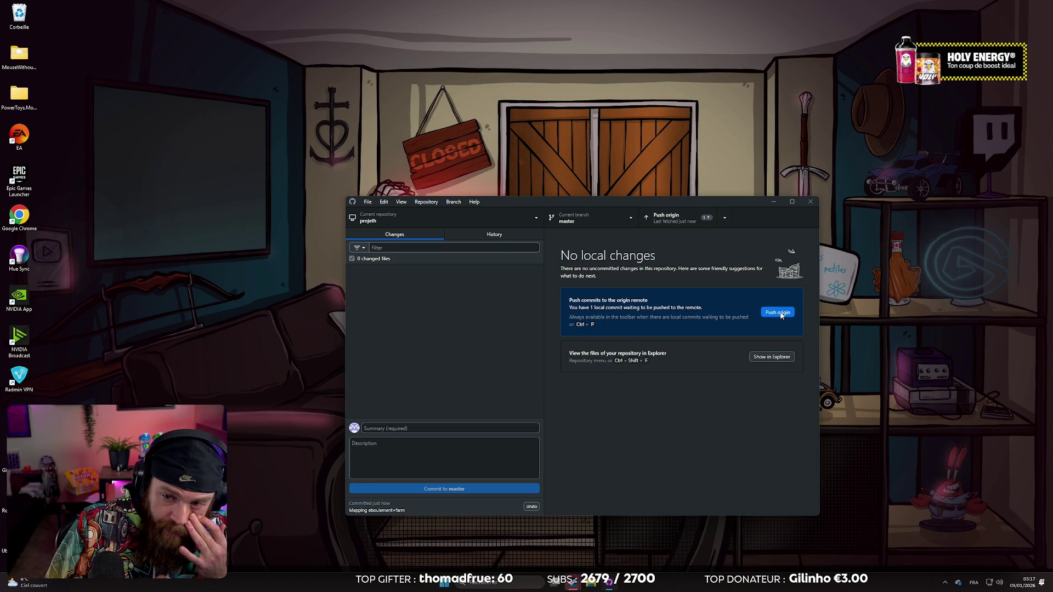
pyautogui.click(781, 313)
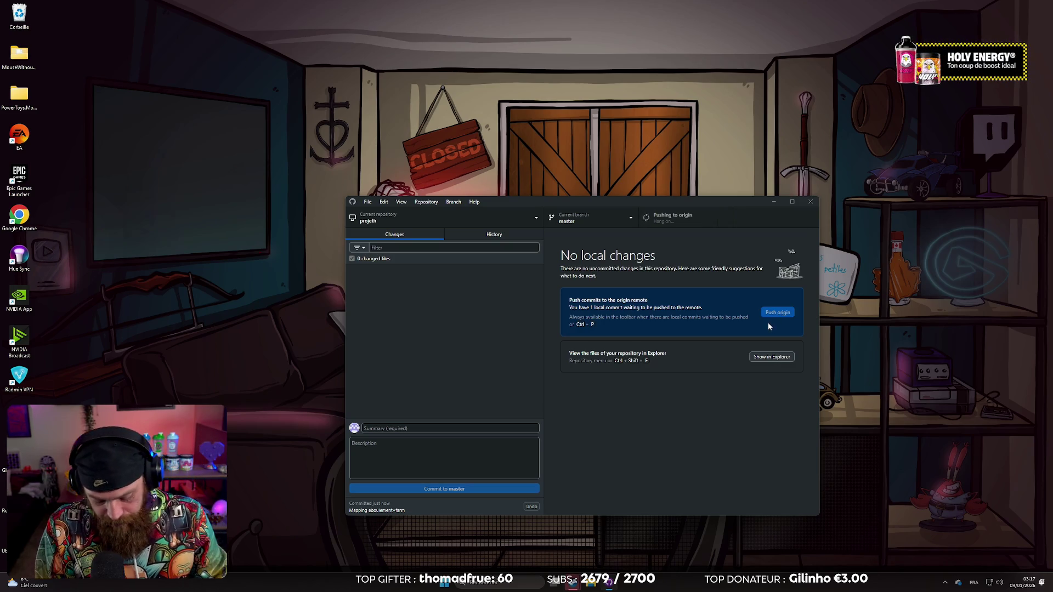